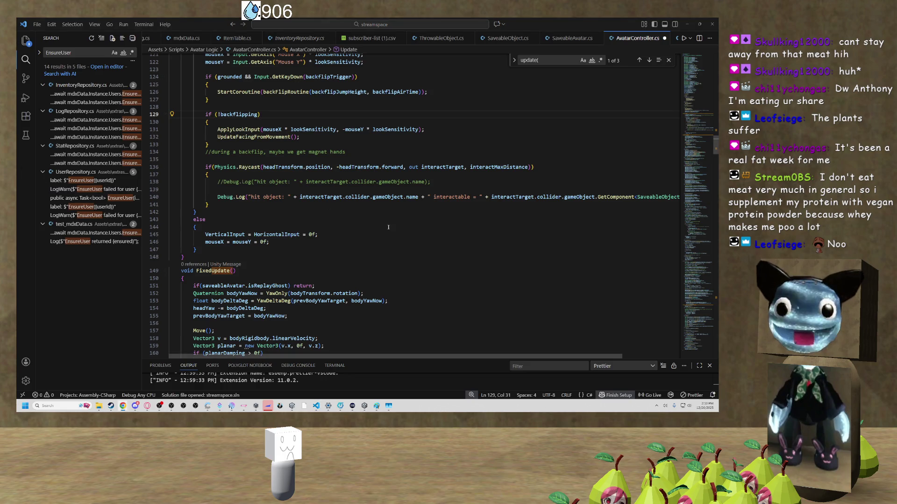
Close the find box and undo the stray 'sa' letters on line 144 of AvatarController.cs.
{"action": "left_click", "coordinate": [195, 227]}
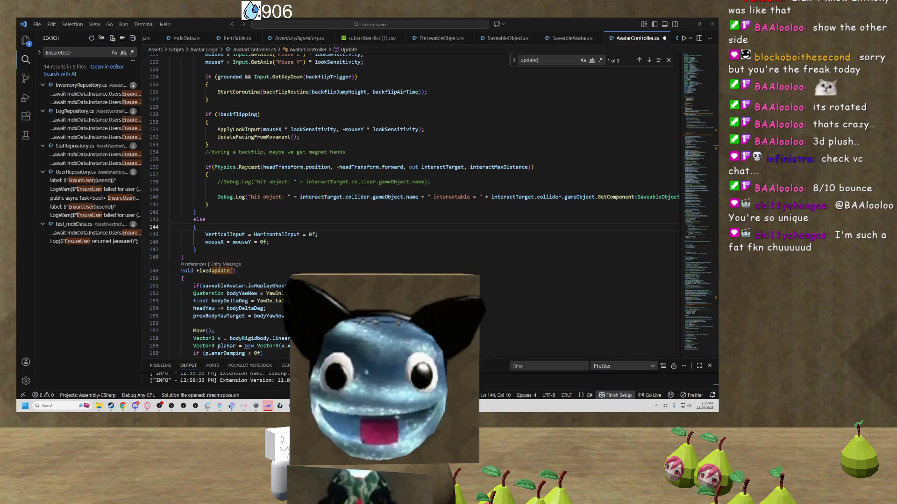
{"action": "scroll", "coordinate": [411, 206], "scroll_direction": "down", "scroll_amount": 3}
{"action": "type", "text": "sa"}
{"action": "key", "text": "Escape"}
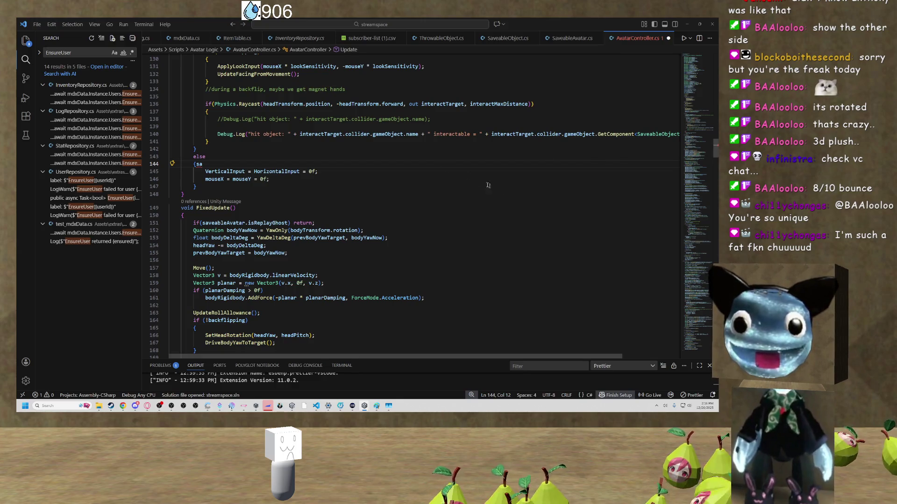
{"action": "left_click", "coordinate": [184, 216]}
{"action": "key", "text": "ctrl+z"}
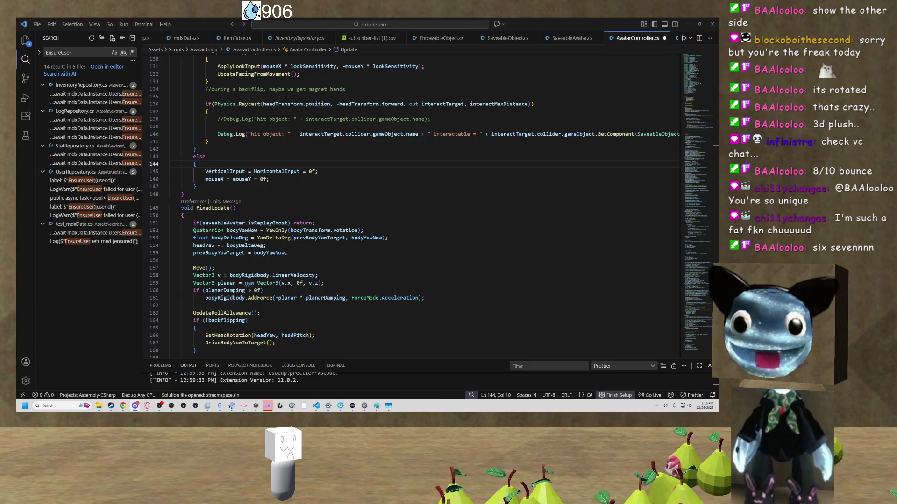
Move Discord onto this screen and view the shared screenshot full size, zooming in and out.
{"action": "left_click_drag", "start_coordinate": [2, 21], "coordinate": [401, 19]}
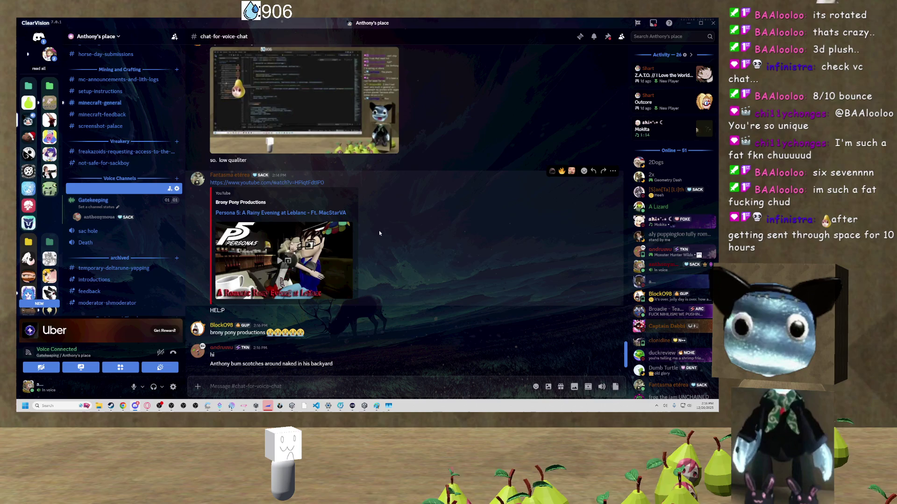
{"action": "scroll", "coordinate": [426, 236], "scroll_direction": "up", "scroll_amount": 2}
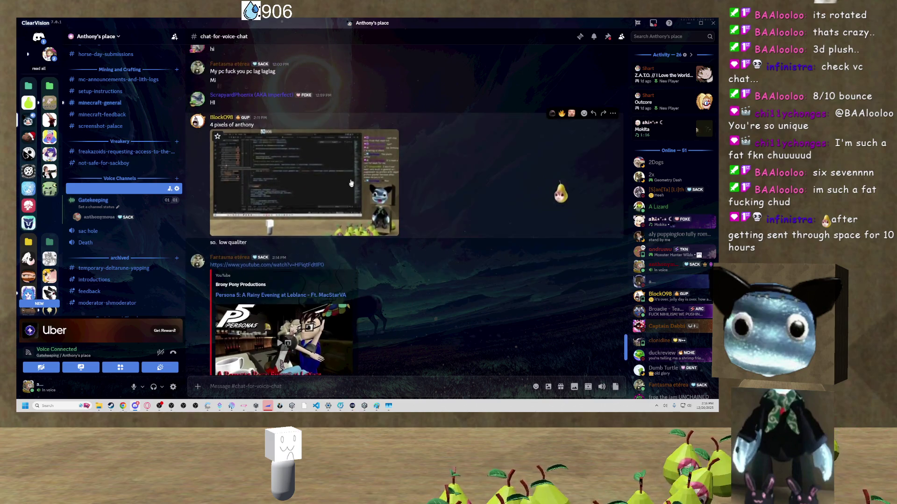
{"action": "left_click", "coordinate": [373, 177]}
{"action": "left_click", "coordinate": [611, 198]}
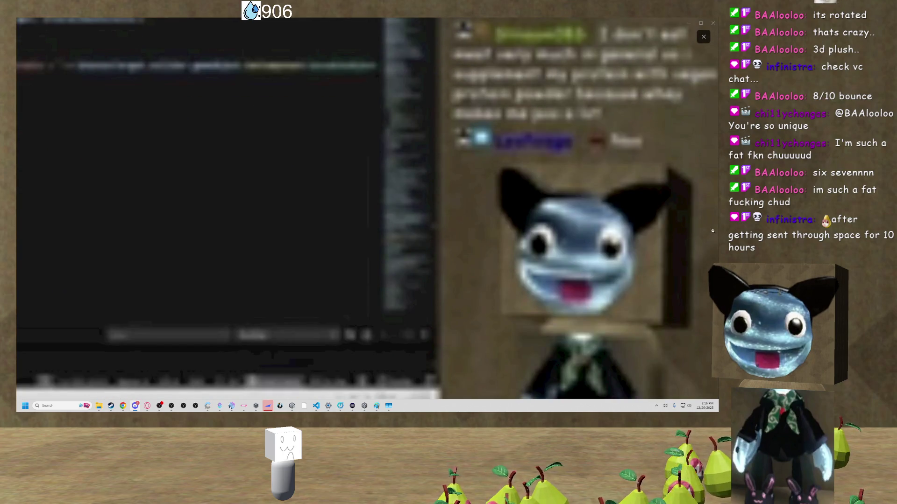
{"action": "left_click", "coordinate": [575, 219]}
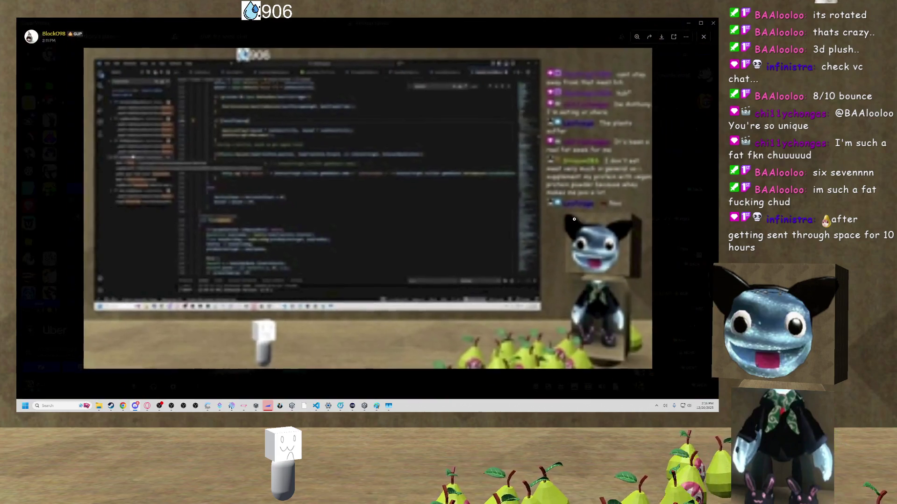
{"action": "key", "text": "Escape"}
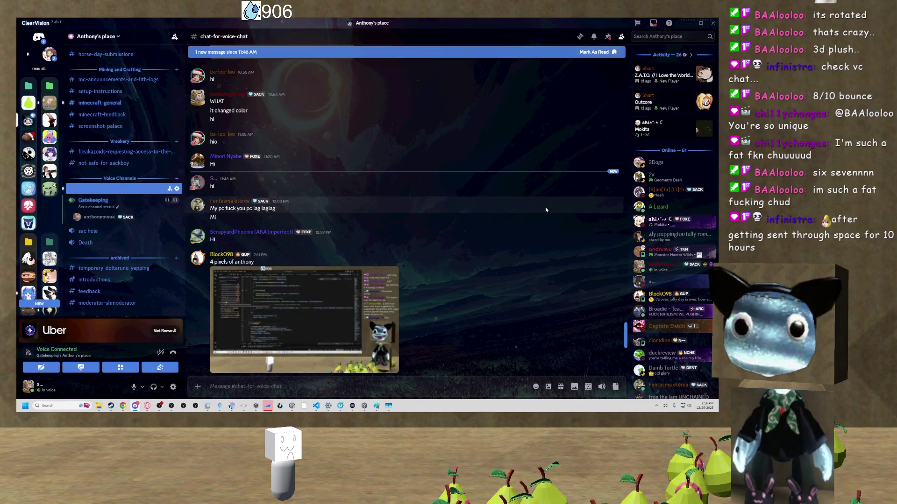
Play the embedded YouTube video, skip ahead to 4:47, and keep its preview in the message.
{"action": "scroll", "coordinate": [540, 210], "scroll_direction": "down", "scroll_amount": 5}
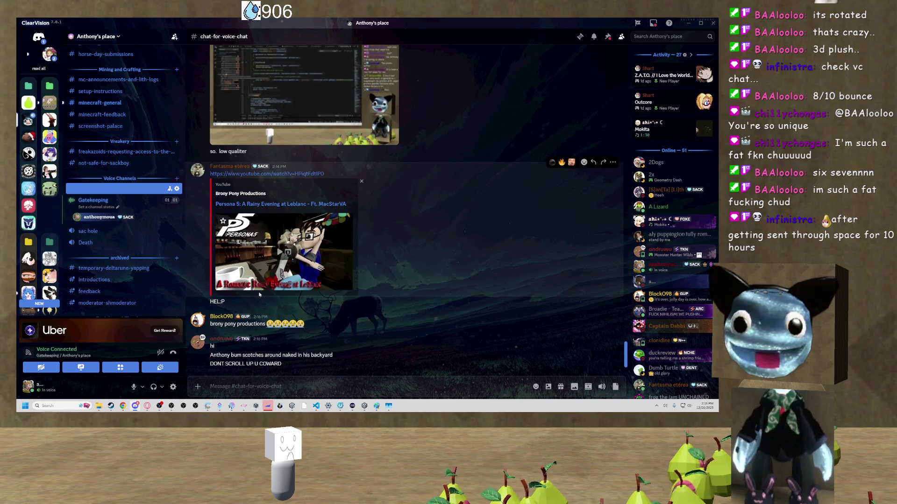
{"action": "left_click", "coordinate": [319, 271]}
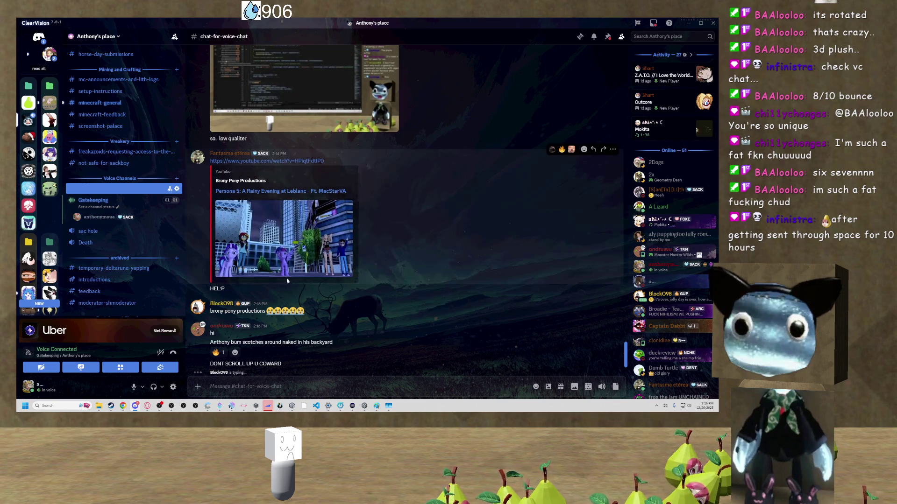
{"action": "left_click", "coordinate": [249, 240]}
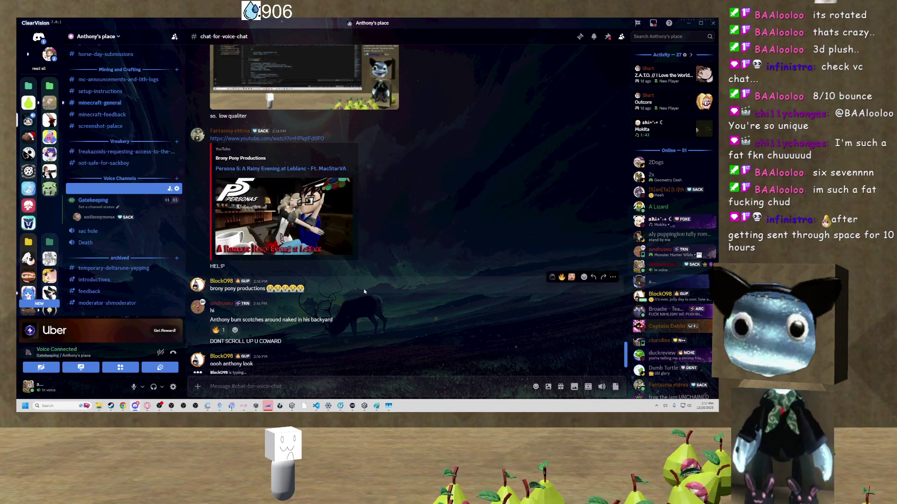
{"action": "left_click", "coordinate": [294, 241]}
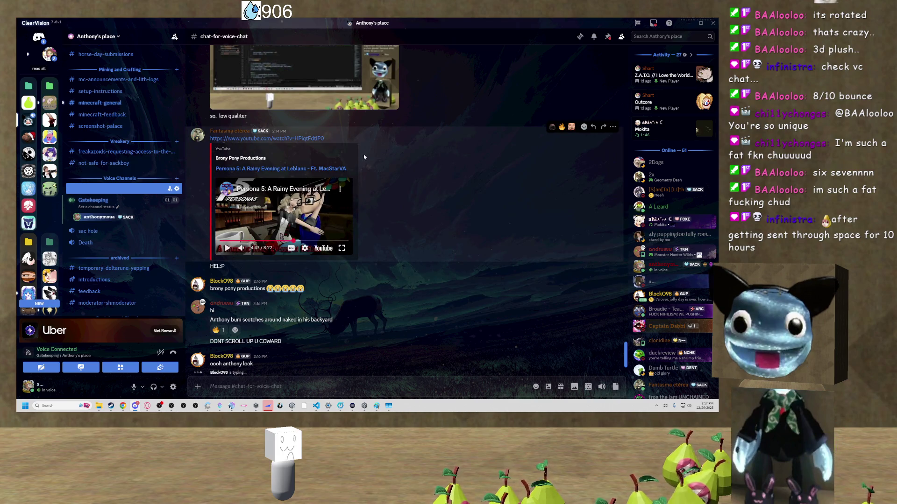
{"action": "left_click", "coordinate": [361, 146]}
{"action": "left_click", "coordinate": [355, 234]}
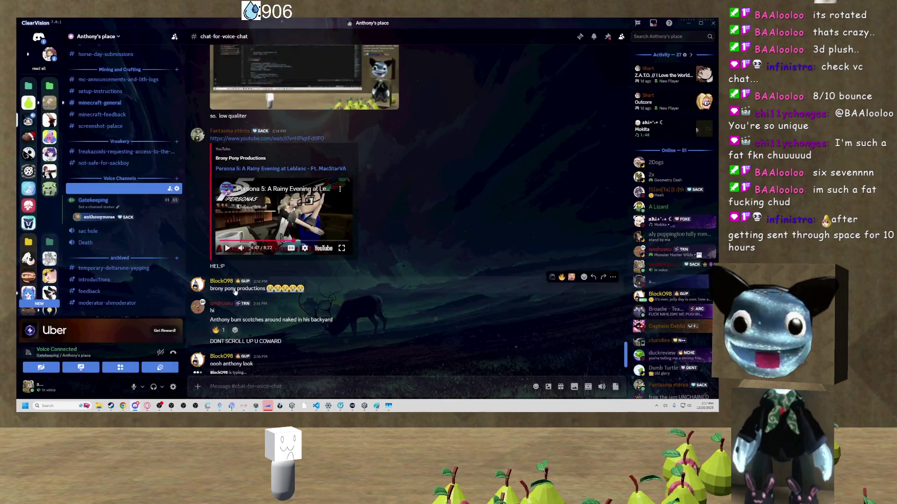
Minimize Discord to reveal the code, then bring the Discord chat back to the front.
{"action": "double_click", "coordinate": [107, 22]}
{"action": "key", "text": "super+Down"}
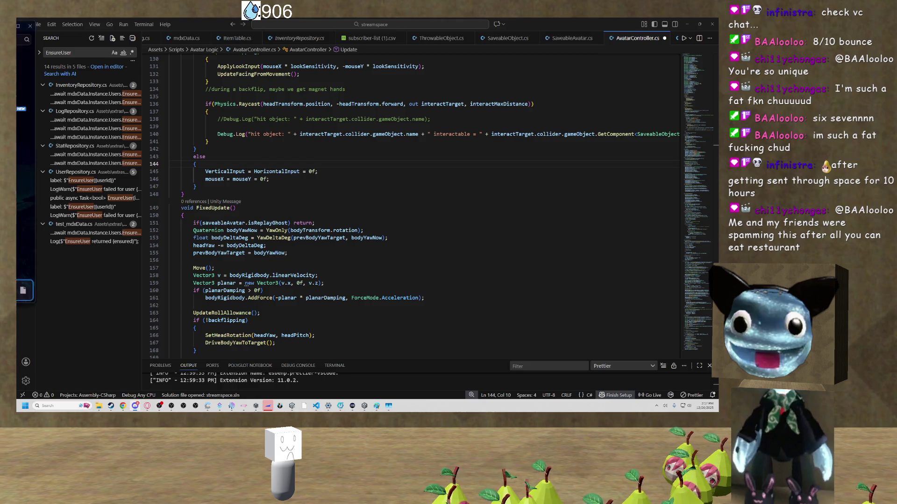
{"action": "key", "text": "alt+Tab"}
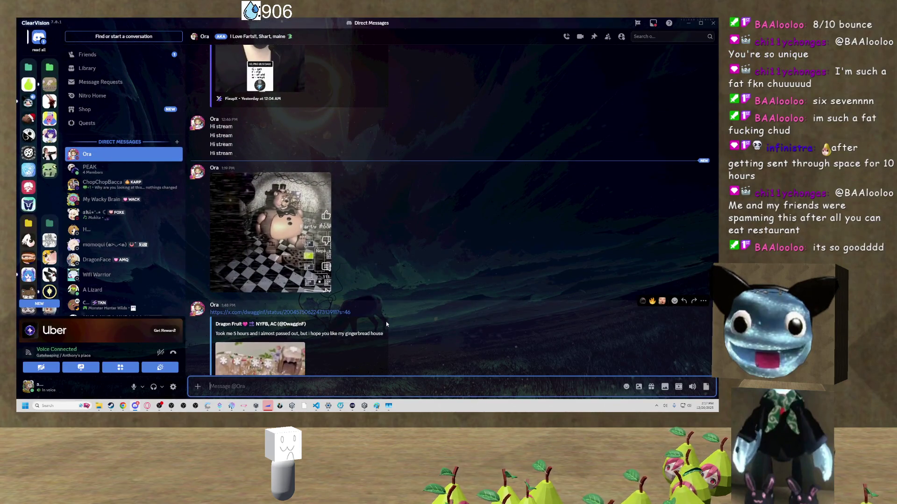
View the animatronic bear picture from the DM enlarged, then close it.
{"action": "scroll", "coordinate": [386, 321], "scroll_direction": "up", "scroll_amount": 1}
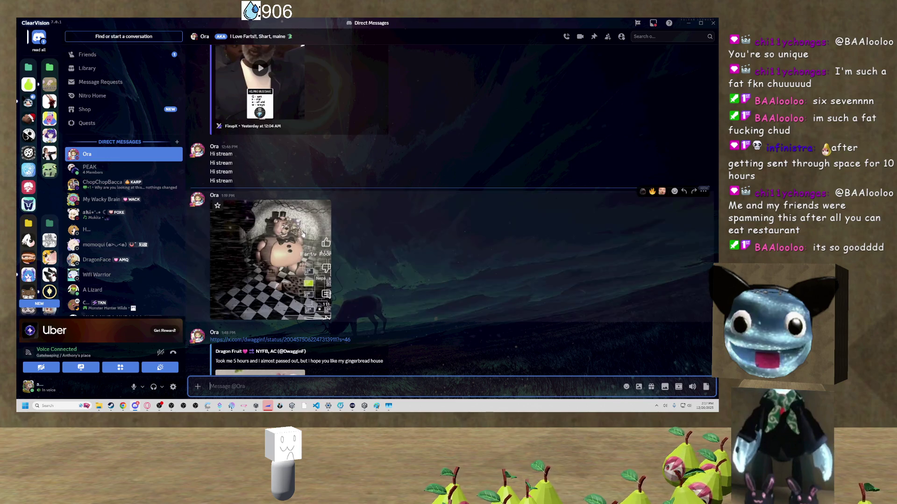
{"action": "left_click", "coordinate": [220, 208]}
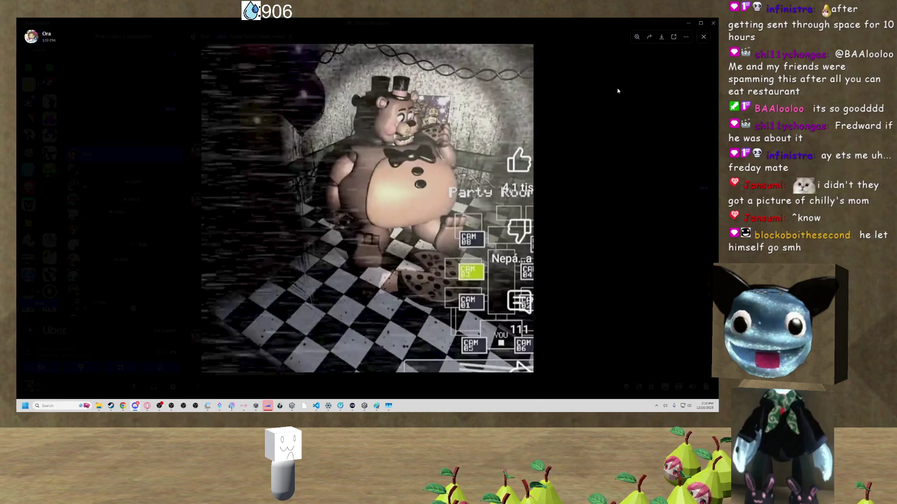
{"action": "key", "text": "Escape"}
Return to AvatarController.cs and review the FixedUpdate method down to its angular damping.
{"action": "key", "text": "alt+Tab"}
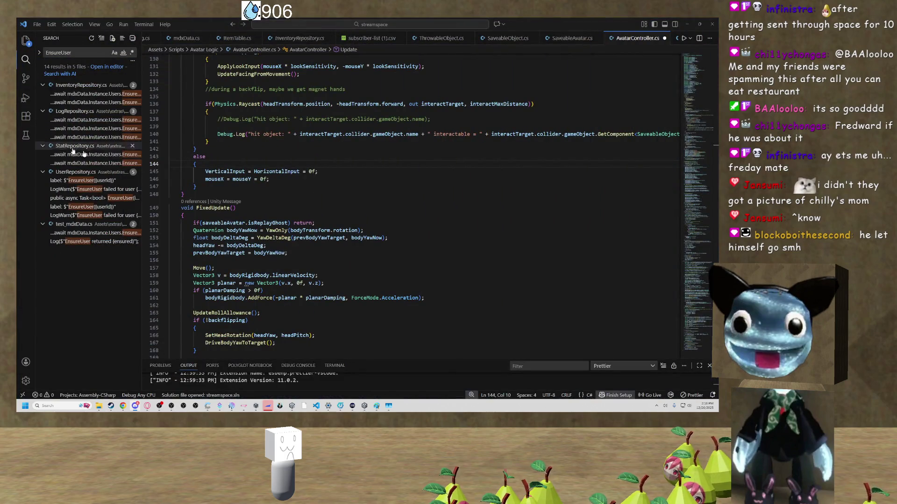
{"action": "double_click", "coordinate": [464, 193]}
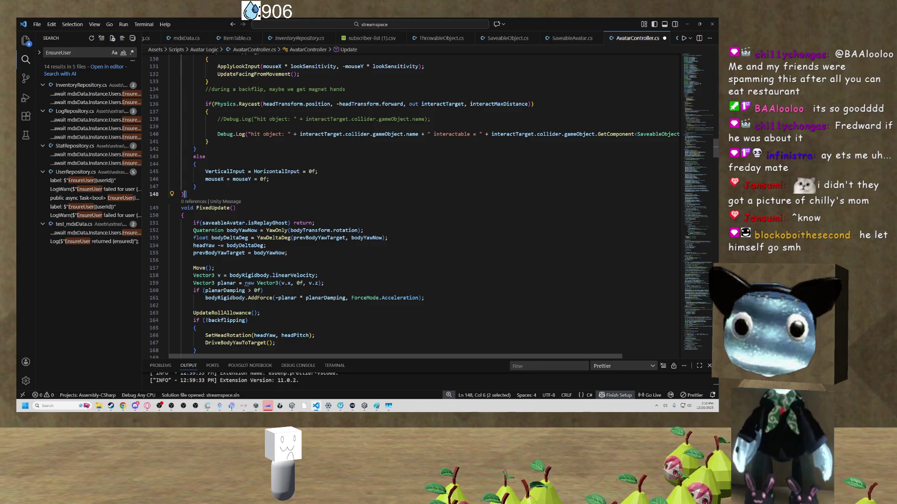
{"action": "left_click", "coordinate": [261, 208]}
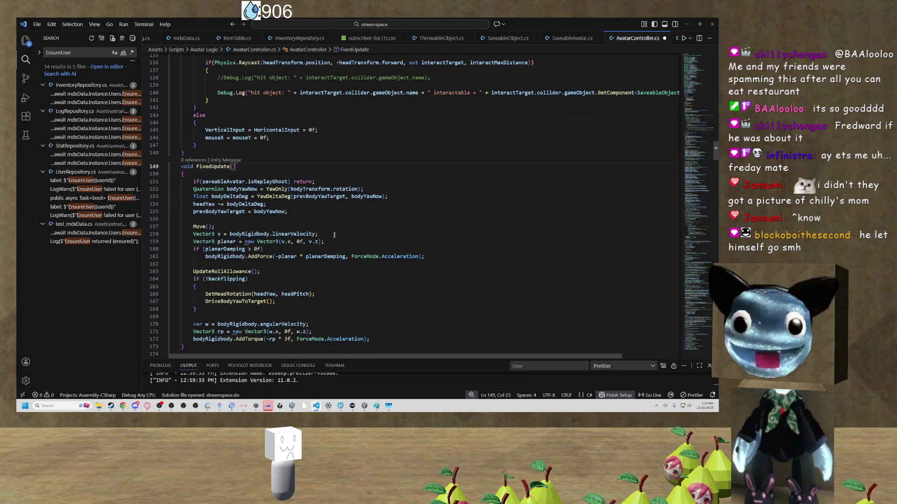
{"action": "scroll", "coordinate": [421, 140], "scroll_direction": "down", "scroll_amount": 5}
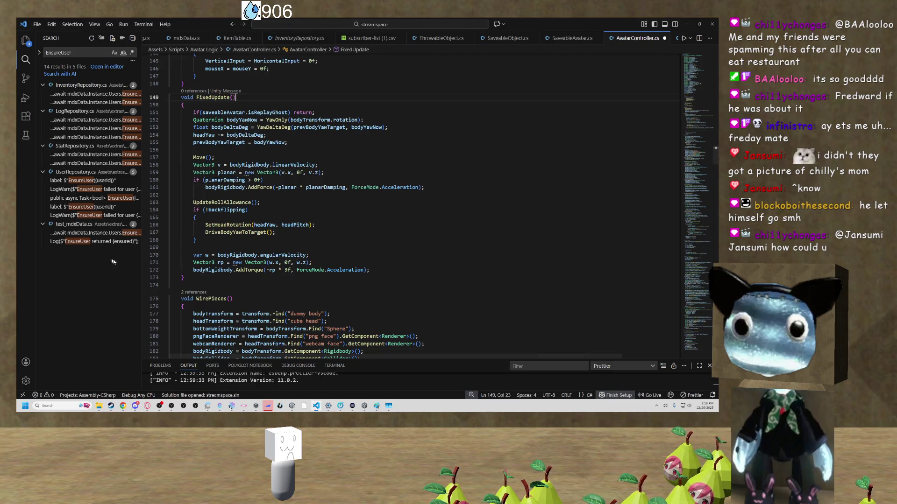
Undo the yellow 'Pee break' strokes, check off the first two tasks, and minimize Paint.
{"action": "left_click", "coordinate": [377, 407]}
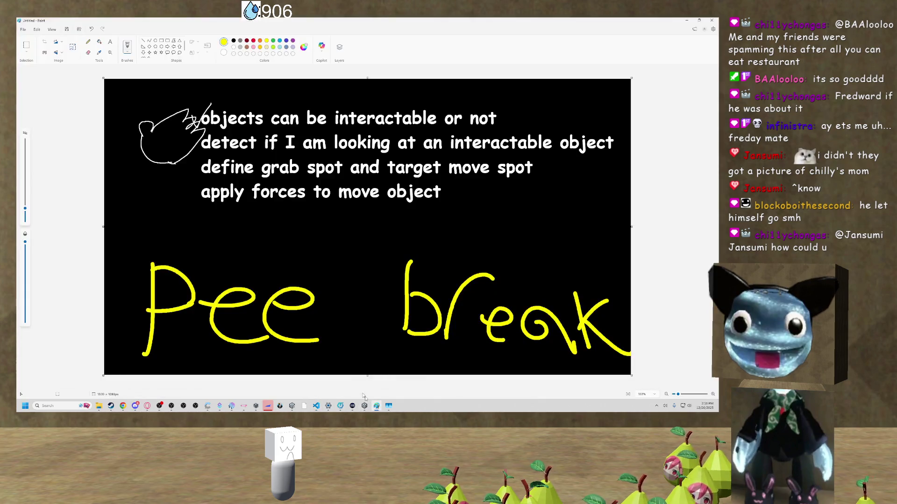
{"action": "key", "text": "ctrl+z"}
{"action": "key", "text": "ctrl+z"}
{"action": "key", "text": "ctrl+z"}
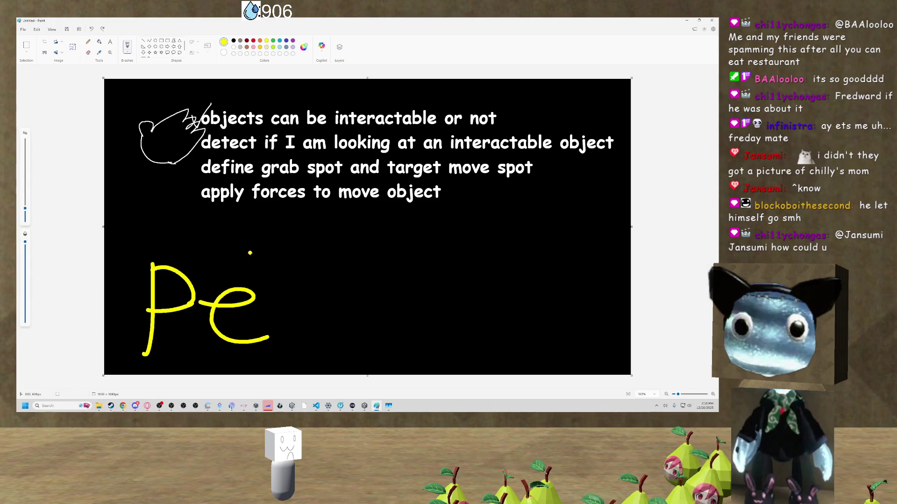
{"action": "key", "text": "ctrl+z"}
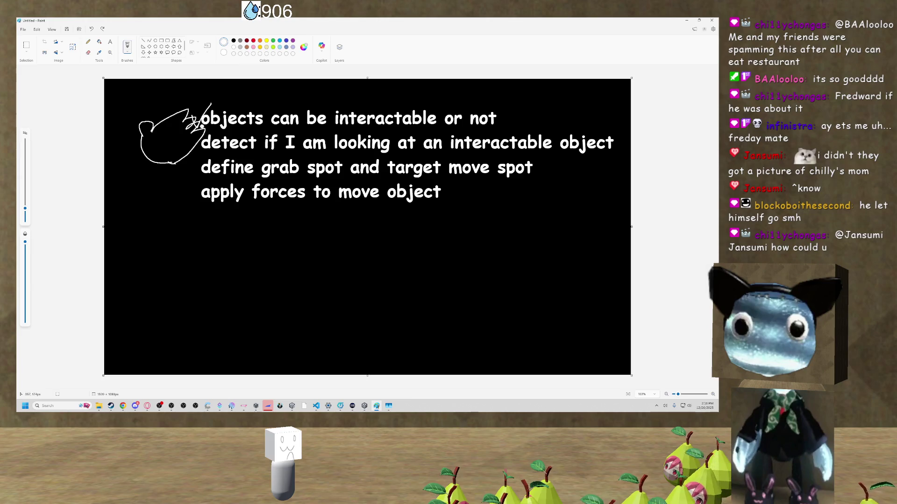
{"action": "left_click_drag", "start_coordinate": [192, 124], "coordinate": [205, 90]}
{"action": "left_click_drag", "start_coordinate": [188, 138], "coordinate": [206, 128]}
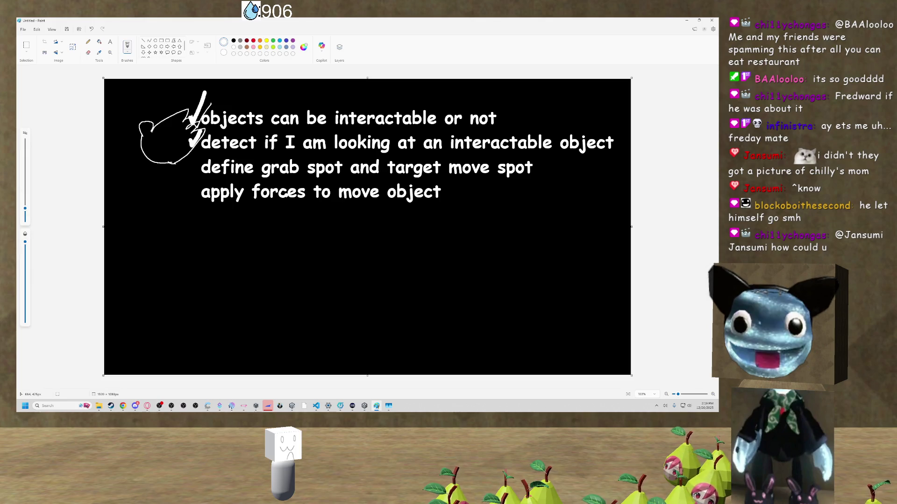
{"action": "left_click", "coordinate": [377, 406]}
Scroll from line 170 up to the Raycast block in Update, then minimize VS Code.
{"action": "left_click", "coordinate": [308, 255]}
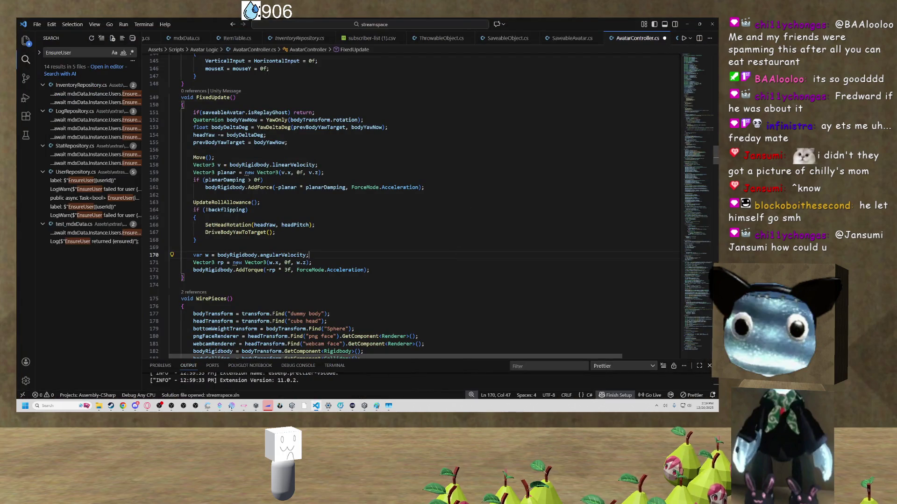
{"action": "scroll", "coordinate": [308, 255], "scroll_direction": "up", "scroll_amount": 5}
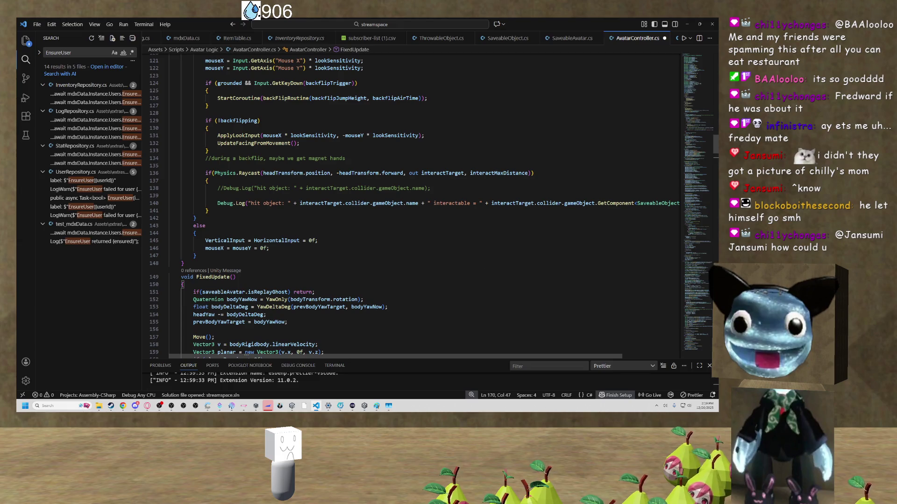
{"action": "left_click", "coordinate": [686, 25]}
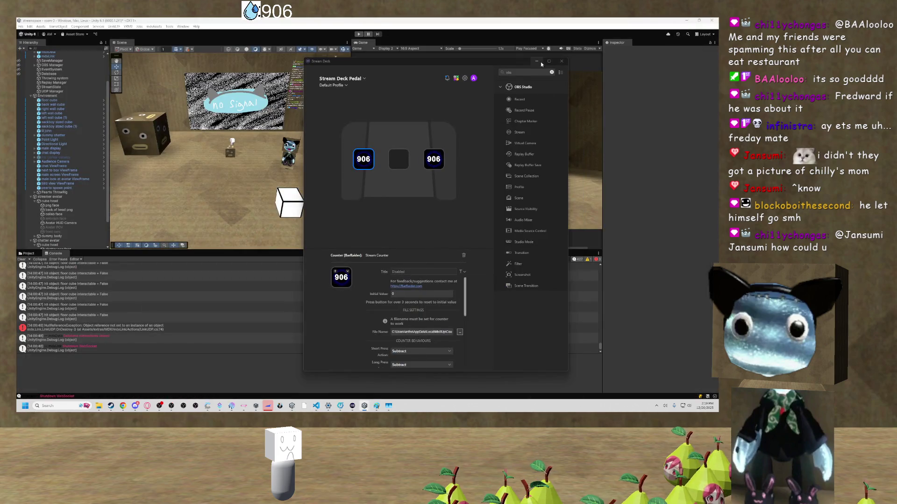
Close the Stream Deck window, then select and frame the lil john cube.
{"action": "left_click", "coordinate": [539, 61]}
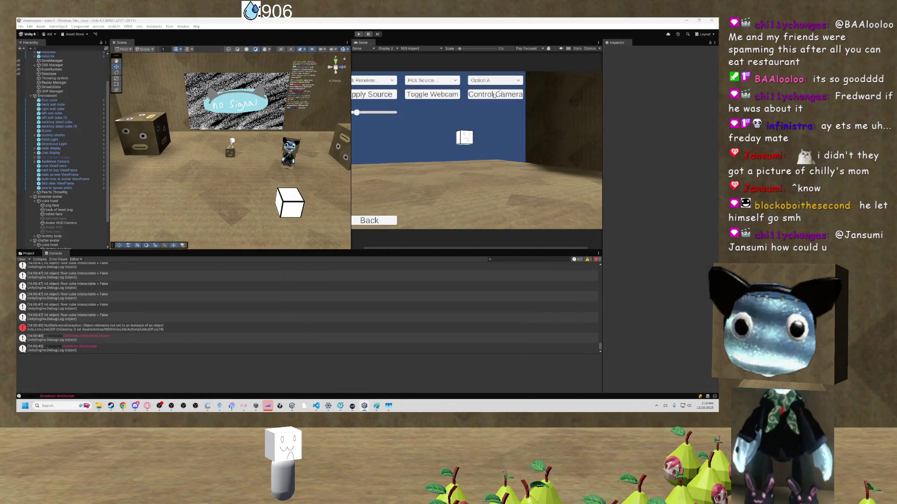
{"action": "left_click", "coordinate": [229, 152]}
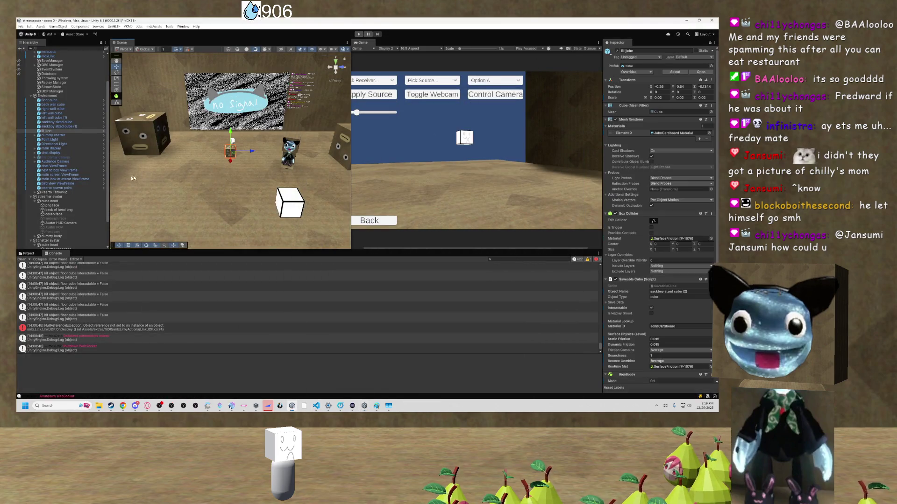
{"action": "left_click", "coordinate": [27, 253]}
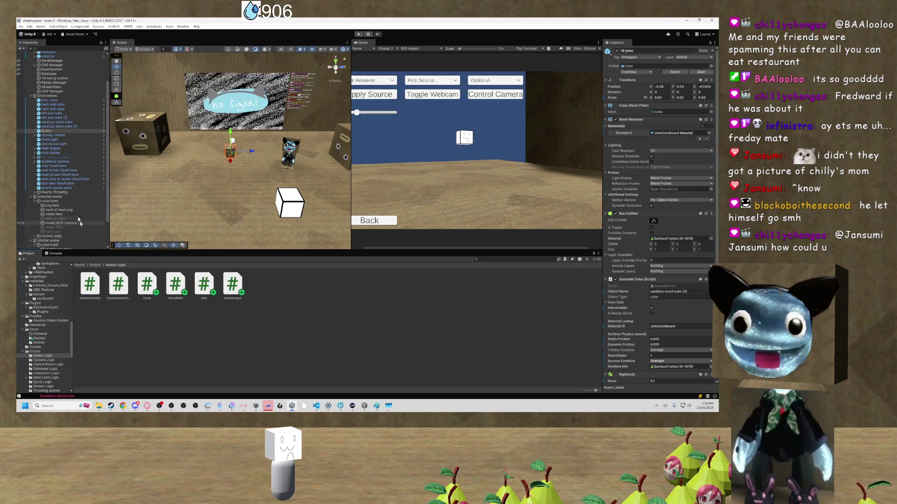
{"action": "left_click", "coordinate": [56, 132]}
{"action": "key", "text": "f"}
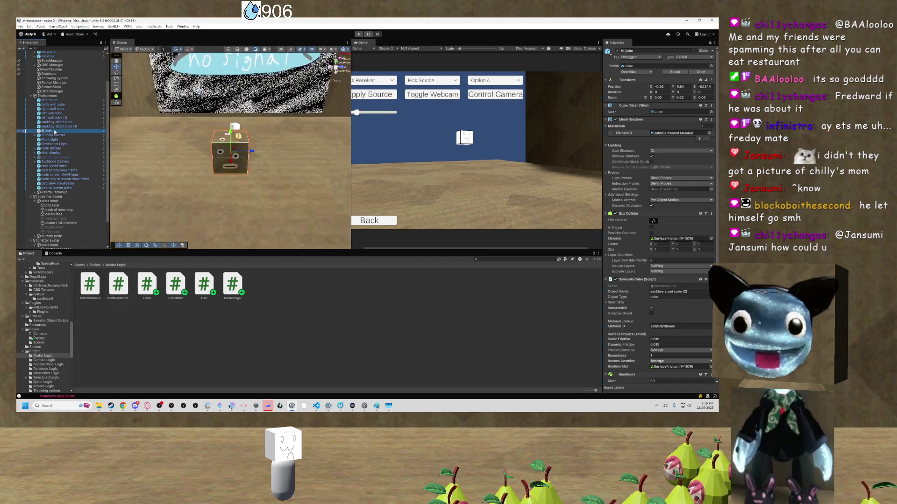
Open the Assets > Prefabs folder and reselect lil john to review its components.
{"action": "left_click", "coordinate": [79, 265]}
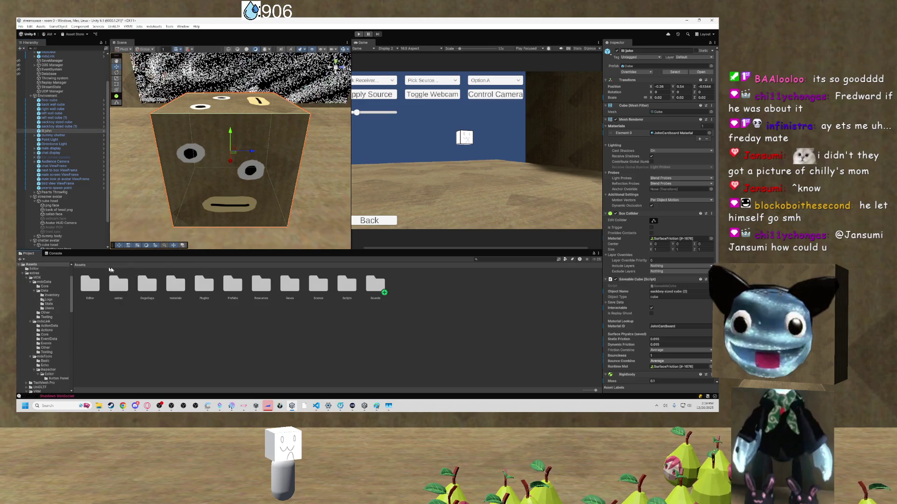
{"action": "double_click", "coordinate": [232, 284]}
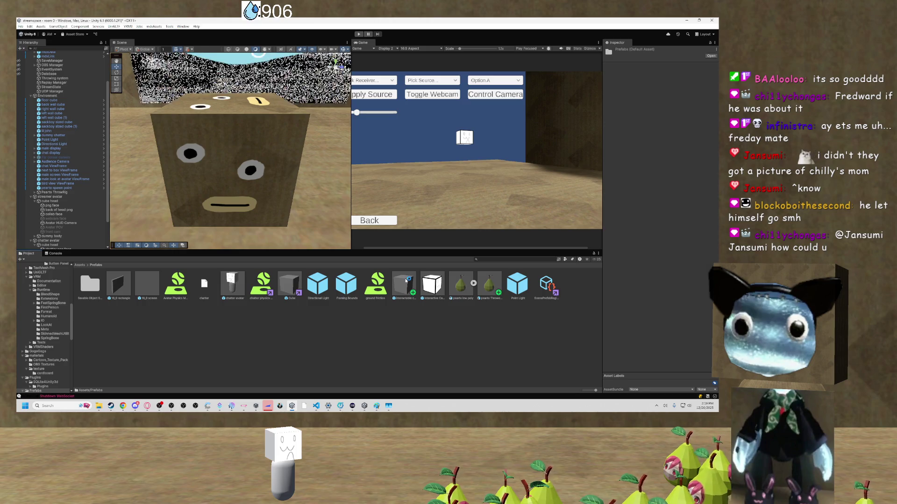
{"action": "left_click", "coordinate": [265, 196]}
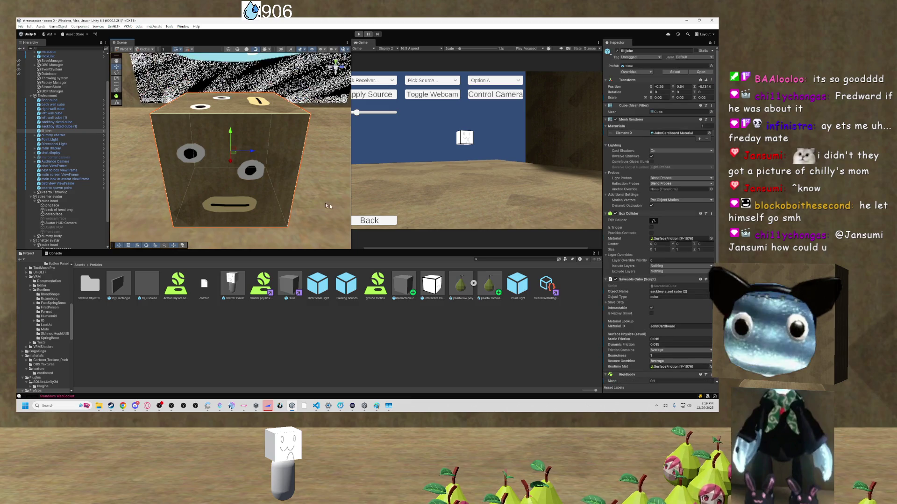
{"action": "scroll", "coordinate": [659, 215], "scroll_direction": "down", "scroll_amount": 8}
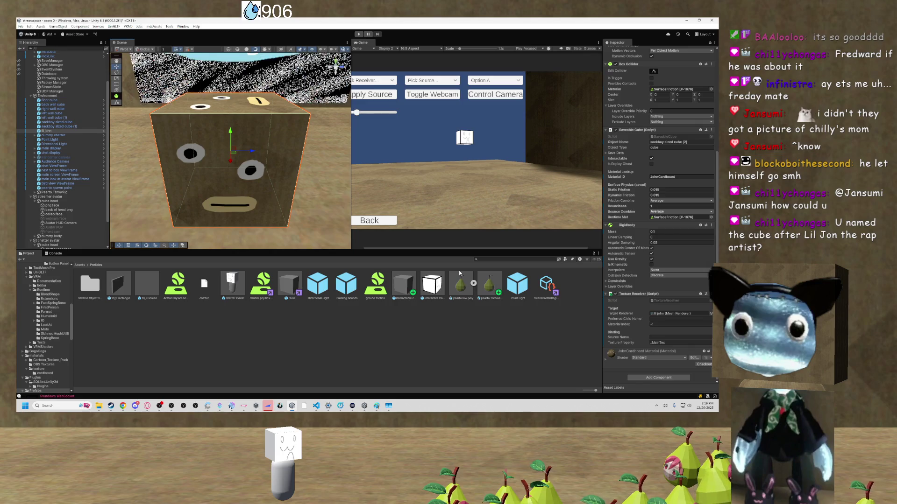
{"action": "scroll", "coordinate": [275, 178], "scroll_direction": "down", "scroll_amount": 3}
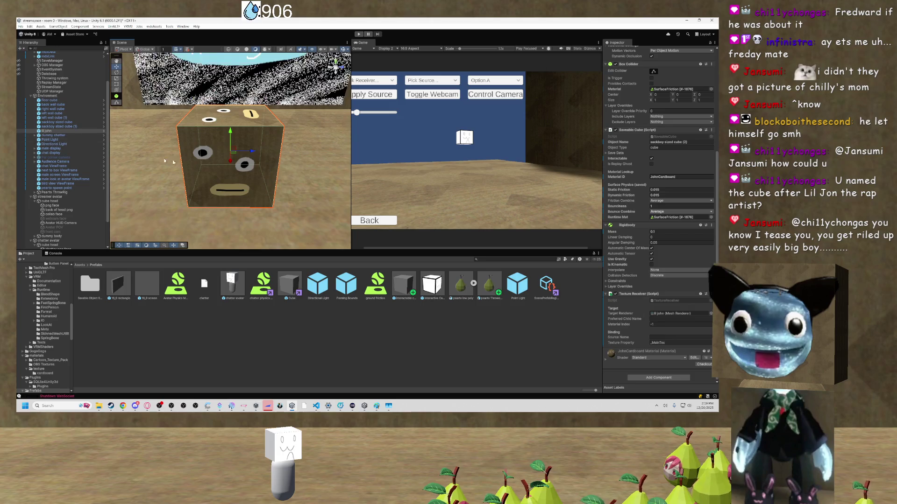
Drag lil john into Prefabs as a Prefab Variant and open the variant in Prefab Mode.
{"action": "left_click", "coordinate": [406, 295]}
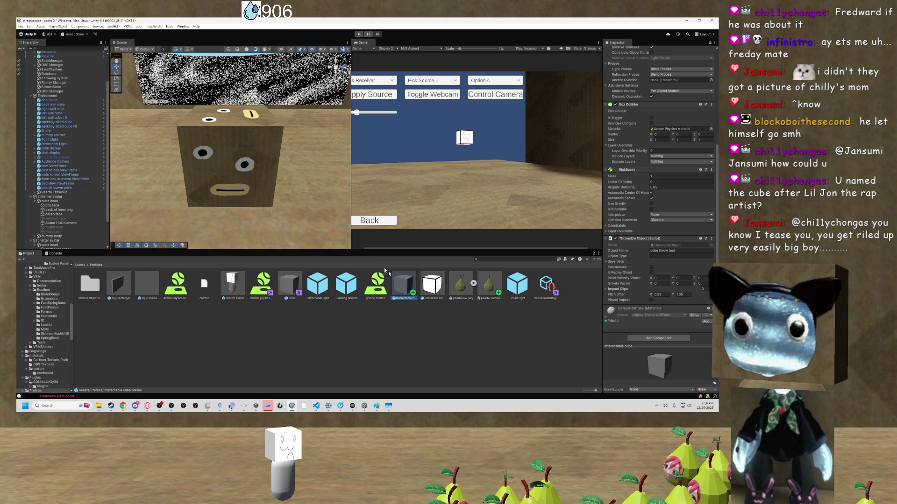
{"action": "left_click", "coordinate": [405, 298]}
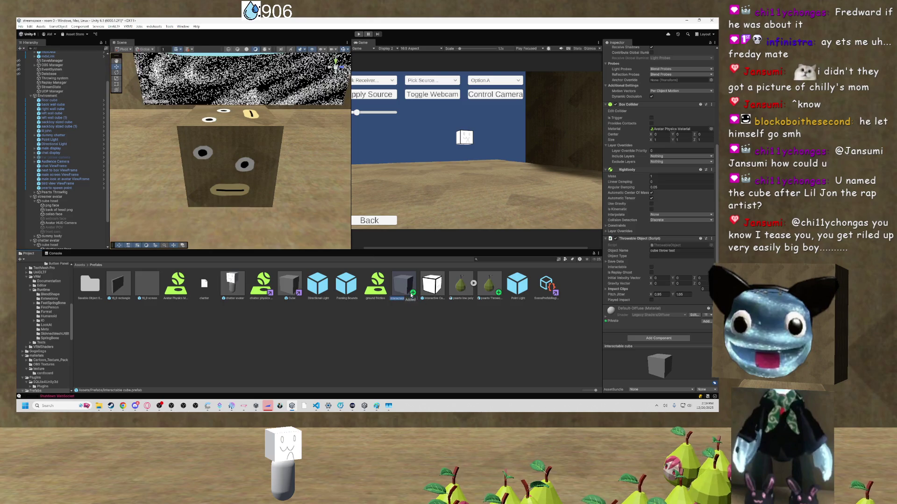
{"action": "double_click", "coordinate": [47, 131]}
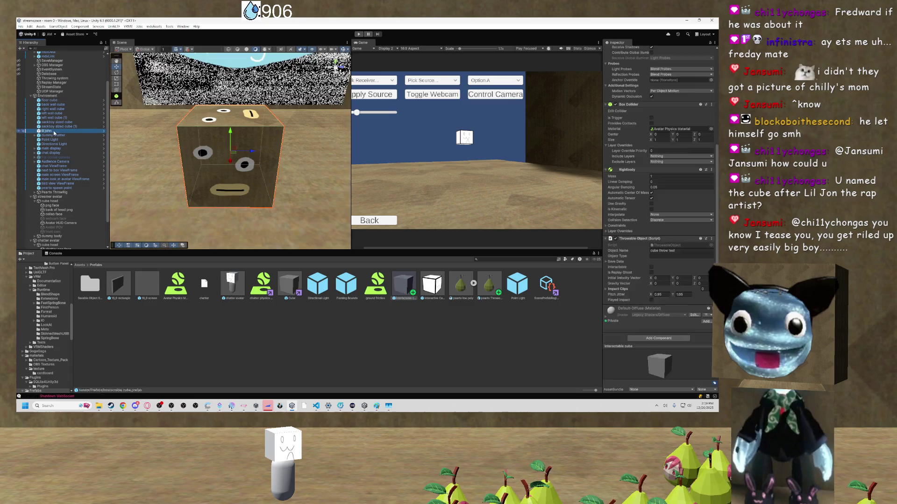
{"action": "left_click_drag", "start_coordinate": [404, 334], "coordinate": [404, 326]}
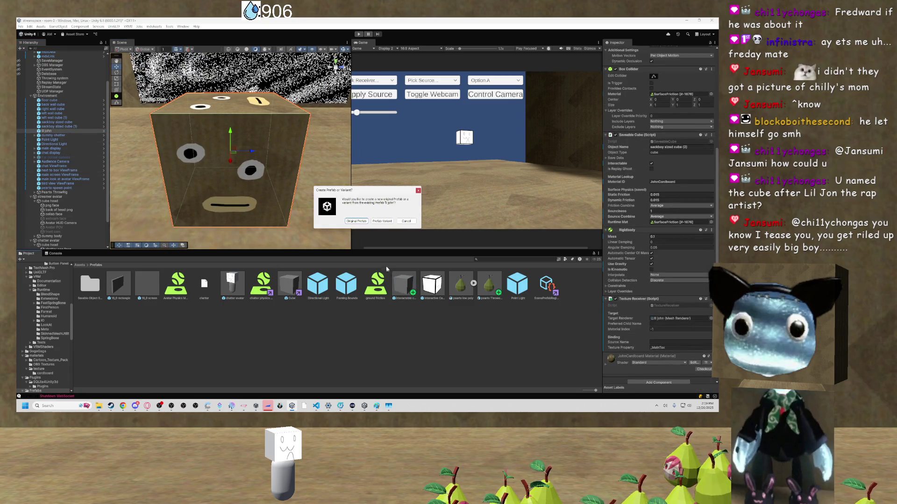
{"action": "left_click", "coordinate": [377, 222]}
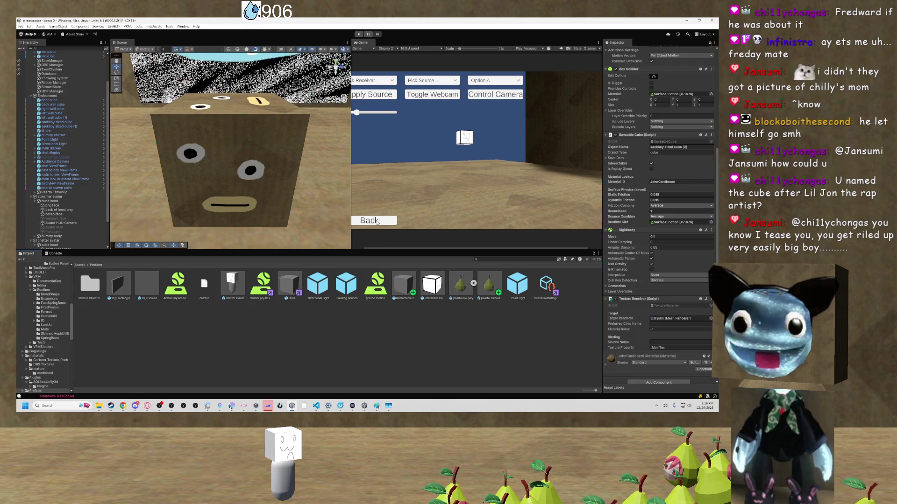
{"action": "left_click", "coordinate": [462, 296]}
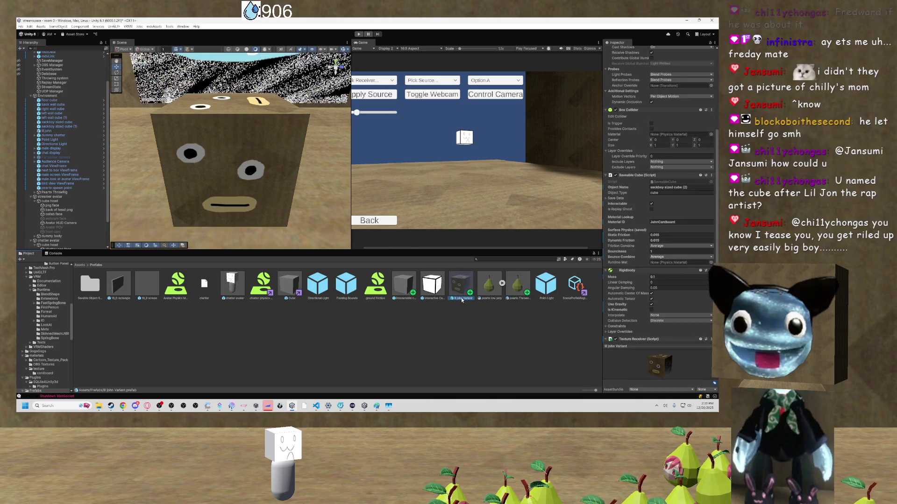
{"action": "double_click", "coordinate": [461, 293]}
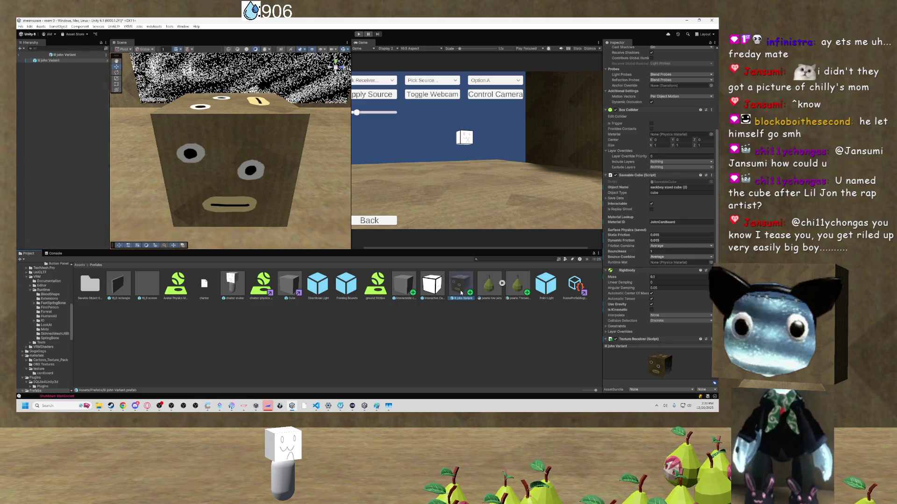
Select the Interactable cube prefab to inspect its throwable and physics components.
{"action": "left_click", "coordinate": [408, 283]}
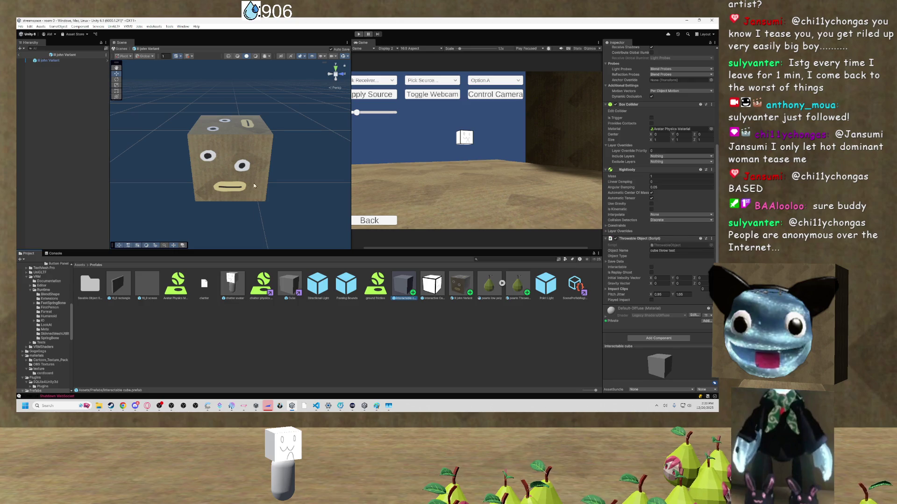
Reselect the John Variant prefab, orbit around the cardboard cube, and drag Discord onto the screen.
{"action": "scroll", "coordinate": [282, 164], "scroll_direction": "down", "scroll_amount": 2}
{"action": "left_click", "coordinate": [458, 276]}
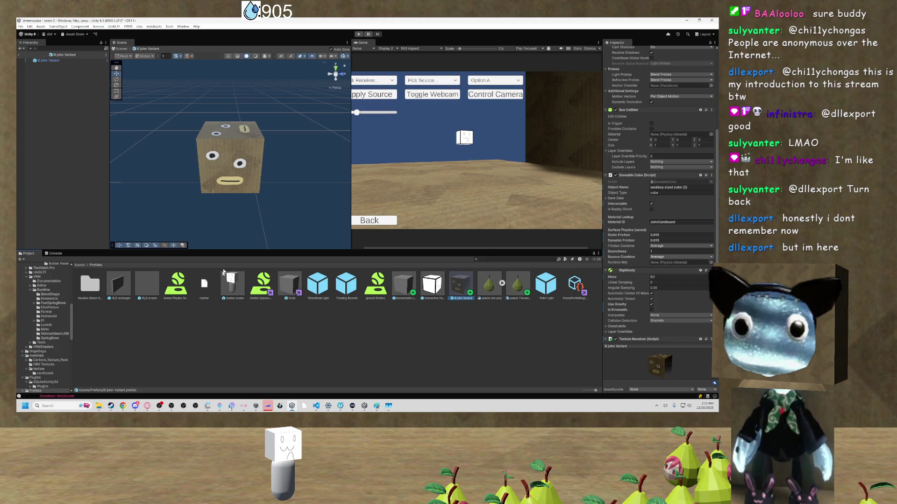
{"action": "mouse_move", "coordinate": [254, 175]}
{"action": "left_mouse_down"}
{"action": "mouse_move", "coordinate": [294, 190]}
{"action": "mouse_move", "coordinate": [181, 131]}
{"action": "mouse_move", "coordinate": [205, 157]}
{"action": "left_mouse_up"}
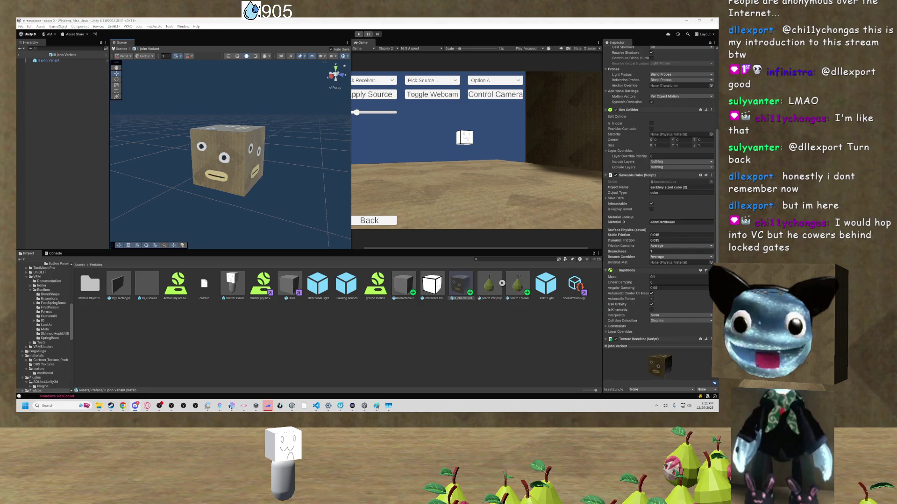
{"action": "mouse_move", "coordinate": [0, 56]}
{"action": "left_mouse_down"}
{"action": "mouse_move", "coordinate": [60, 87]}
{"action": "mouse_move", "coordinate": [66, 77]}
{"action": "mouse_move", "coordinate": [287, 17]}
{"action": "left_mouse_up"}
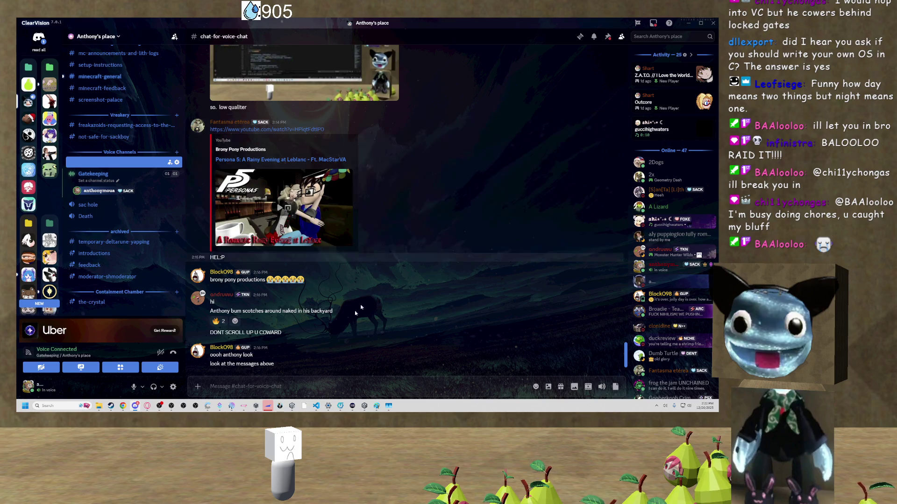
Minimize Discord so the Unity editor with the lil John Variant prefab is in front.
{"action": "mouse_move", "coordinate": [122, 408]}
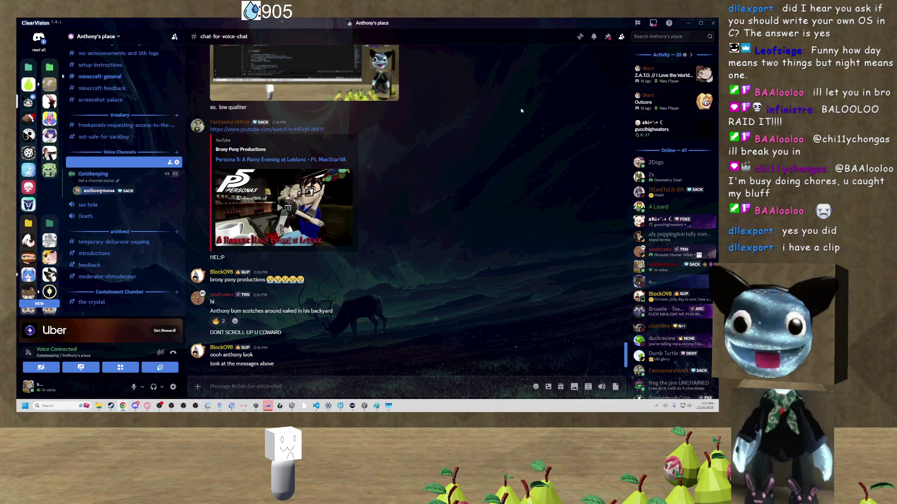
{"action": "left_click", "coordinate": [687, 23]}
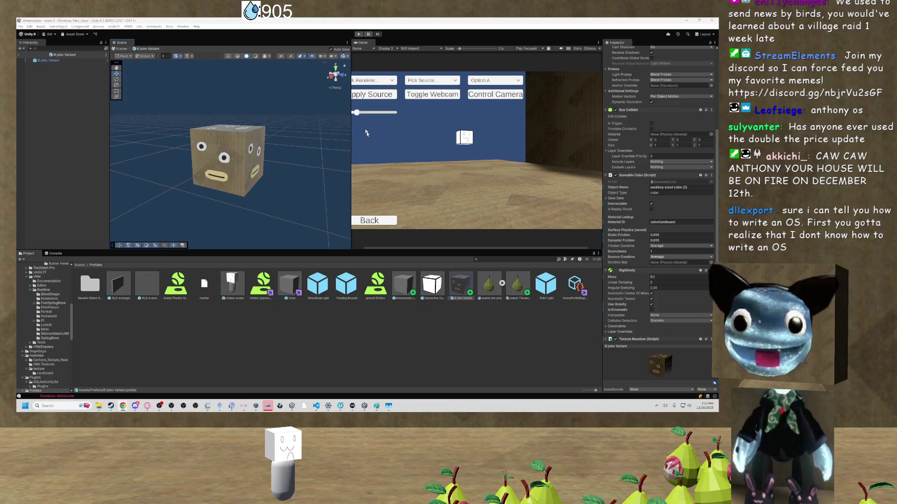
Open the Windows notifications and calendar panel from the taskbar clock.
{"action": "left_click", "coordinate": [698, 407]}
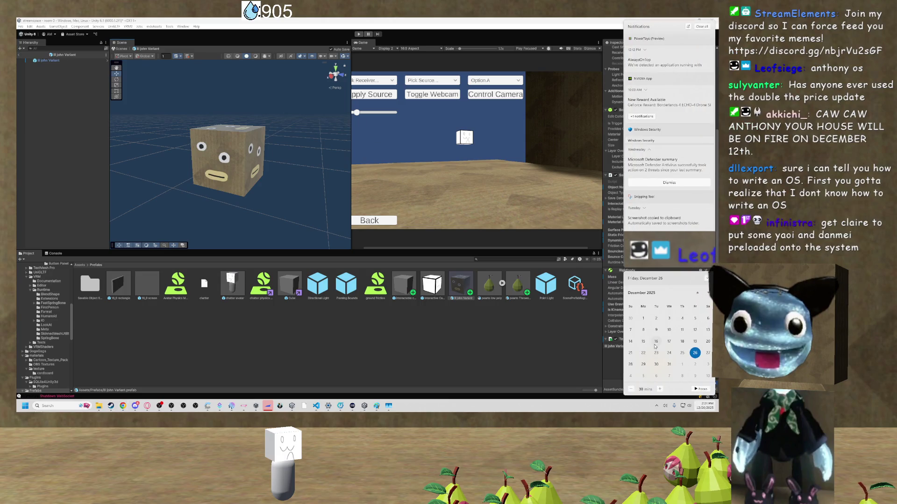
Dismiss the notifications and calendar panel.
{"action": "left_click", "coordinate": [559, 355]}
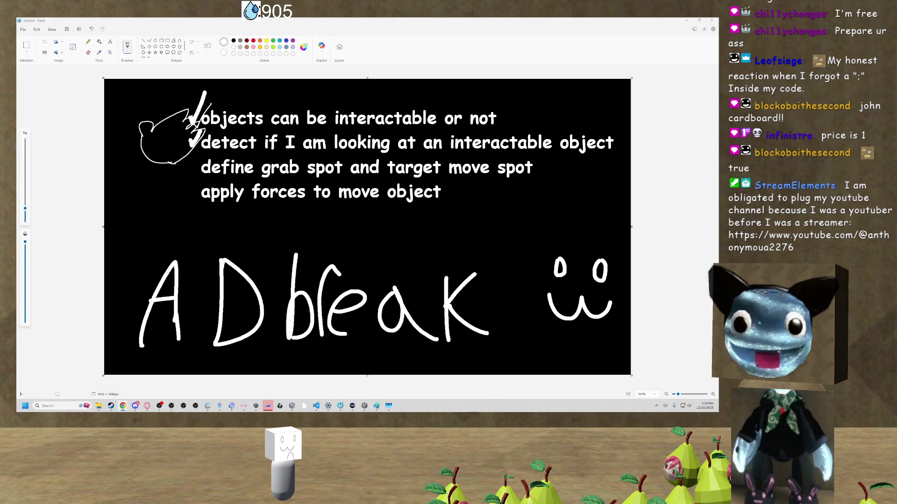
Switch to the Discord window with Alt+Tab.
{"action": "key", "text": "alt+Tab"}
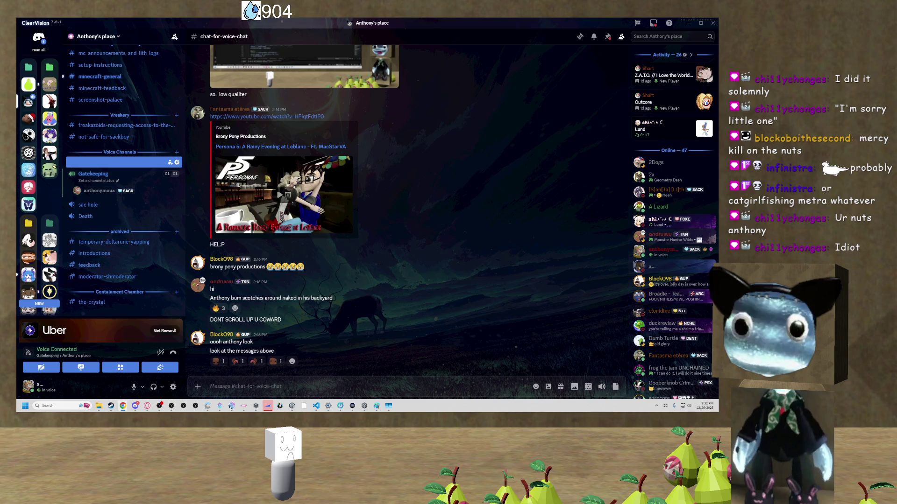
Bring Paint forward and undo the 'AD break' lettering.
{"action": "left_click", "coordinate": [376, 406]}
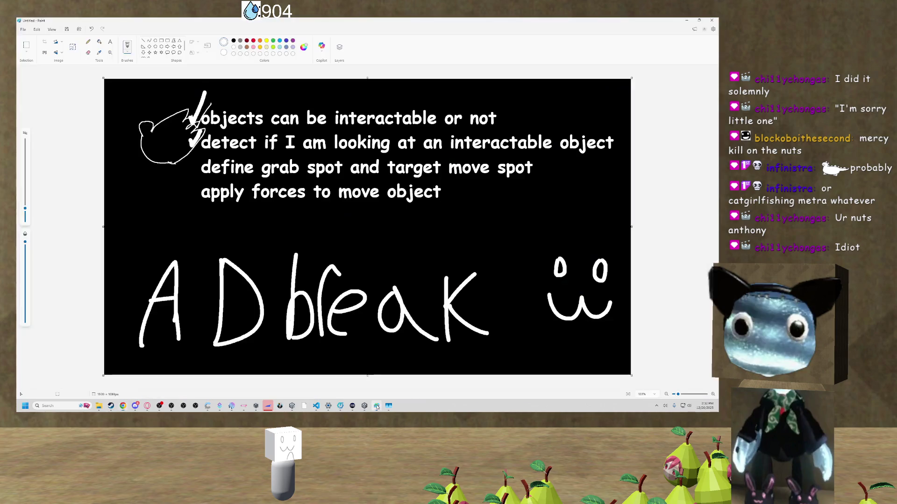
{"action": "key", "text": "ctrl+z"}
{"action": "key", "text": "ctrl+z"}
{"action": "key", "text": "ctrl+z"}
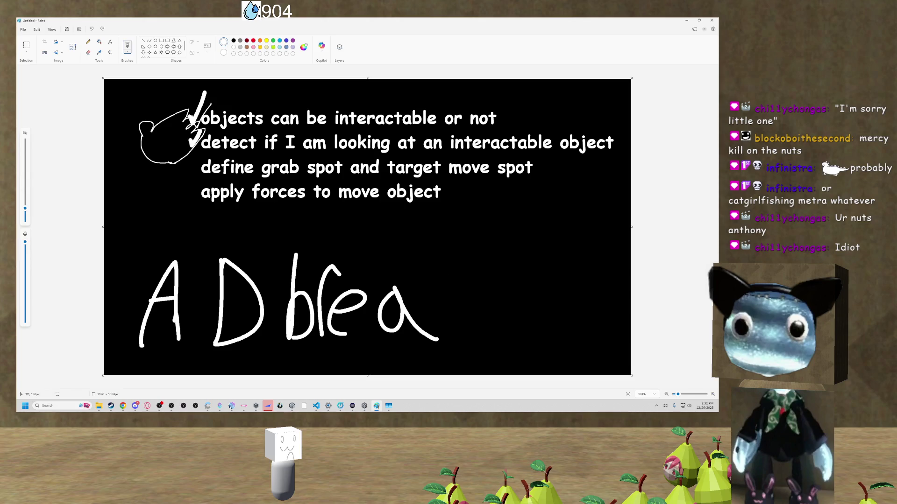
{"action": "key", "text": "ctrl+z"}
{"action": "key", "text": "ctrl+z"}
{"action": "key", "text": "ctrl+z"}
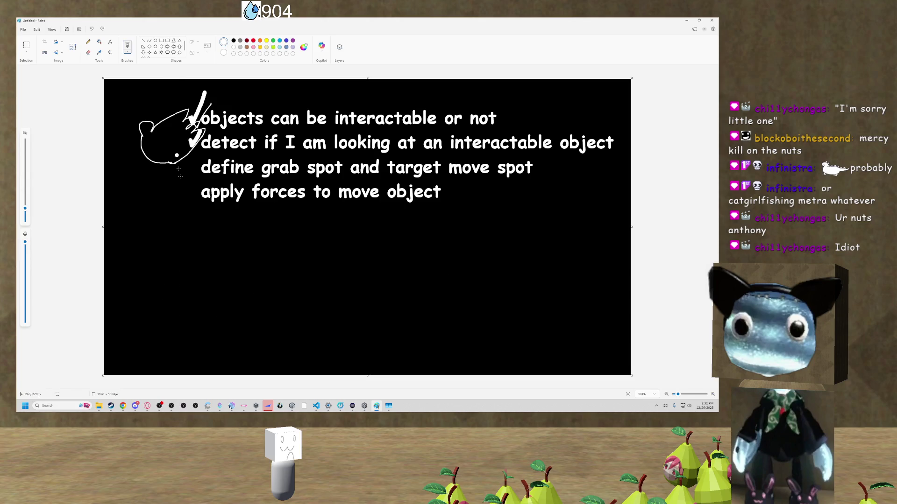
Draw 'BRB' with a smiley face beside it, then go back to Discord.
{"action": "mouse_move", "coordinate": [159, 235]}
{"action": "left_mouse_down"}
{"action": "mouse_move", "coordinate": [157, 353]}
{"action": "mouse_move", "coordinate": [187, 255]}
{"action": "mouse_move", "coordinate": [157, 343]}
{"action": "left_mouse_up"}
{"action": "mouse_move", "coordinate": [234, 263]}
{"action": "left_mouse_down"}
{"action": "mouse_move", "coordinate": [236, 306]}
{"action": "mouse_move", "coordinate": [295, 371]}
{"action": "left_mouse_up"}
{"action": "left_click_drag", "start_coordinate": [312, 260], "coordinate": [307, 347]}
{"action": "left_click", "coordinate": [461, 264]}
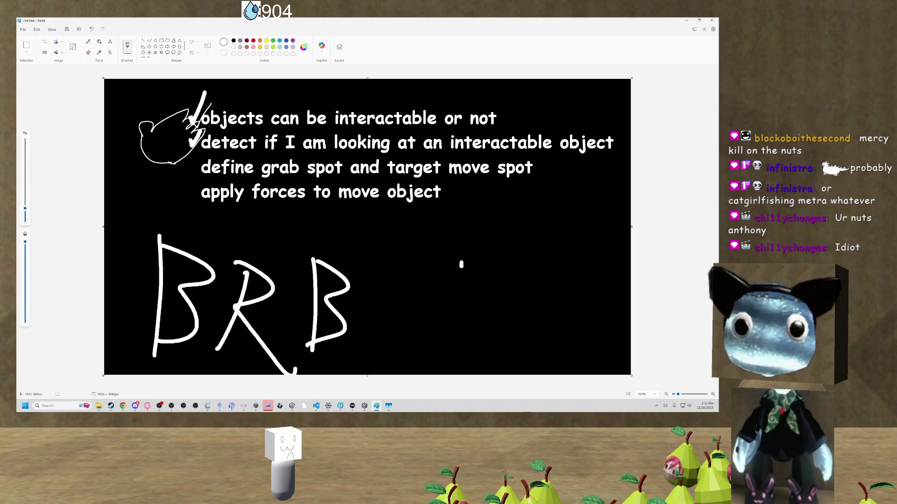
{"action": "left_click", "coordinate": [513, 261]}
{"action": "left_click", "coordinate": [483, 287]}
{"action": "left_click_drag", "start_coordinate": [466, 289], "coordinate": [523, 309]}
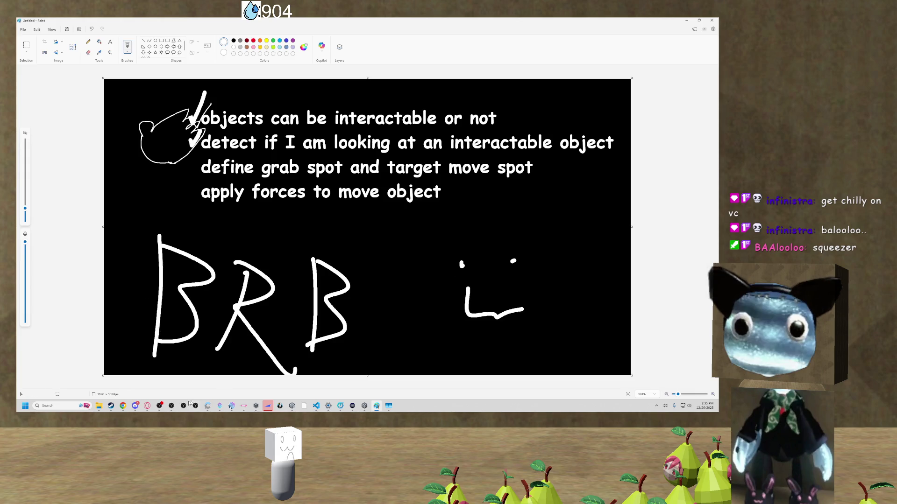
{"action": "left_click", "coordinate": [135, 407]}
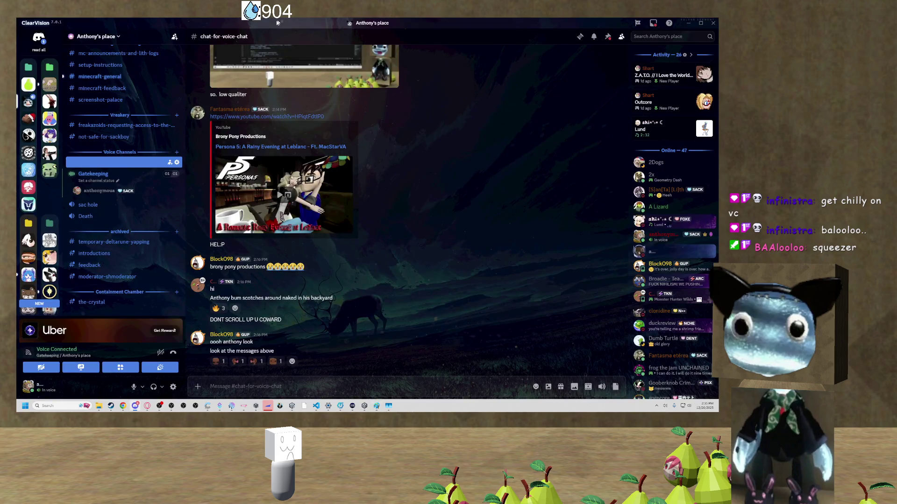
{"action": "left_click", "coordinate": [135, 407]}
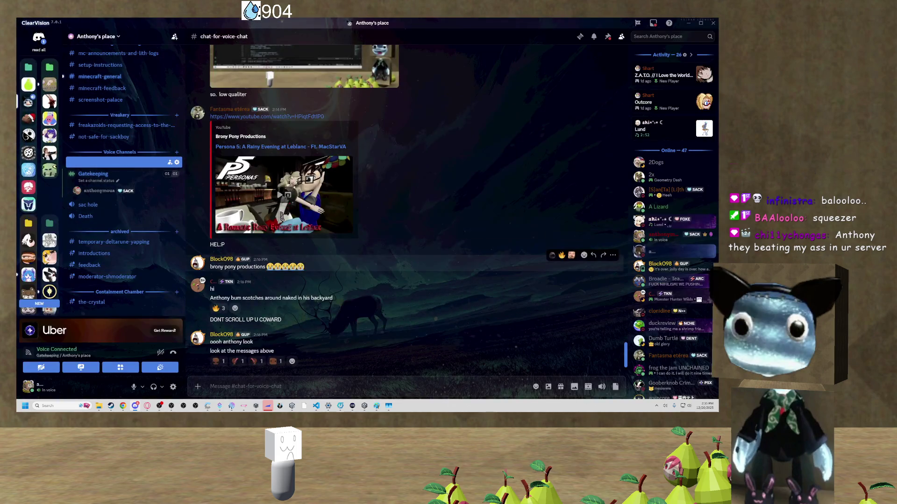
{"action": "left_click_drag", "start_coordinate": [211, 298], "coordinate": [333, 299]}
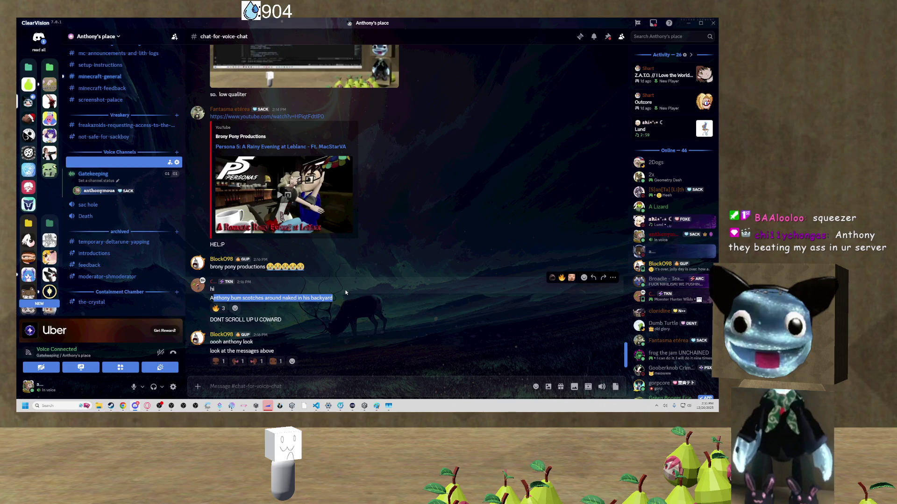
{"action": "left_click", "coordinate": [300, 319]}
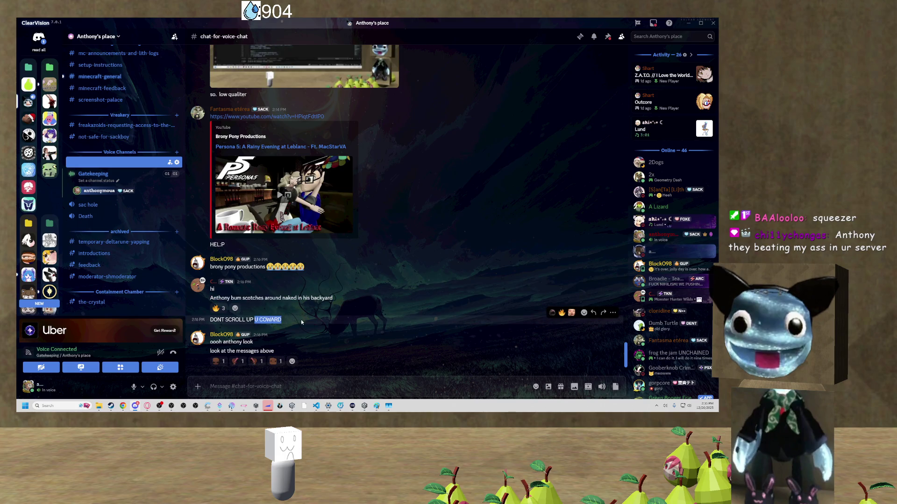
{"action": "scroll", "coordinate": [294, 341], "scroll_direction": "up", "scroll_amount": 4}
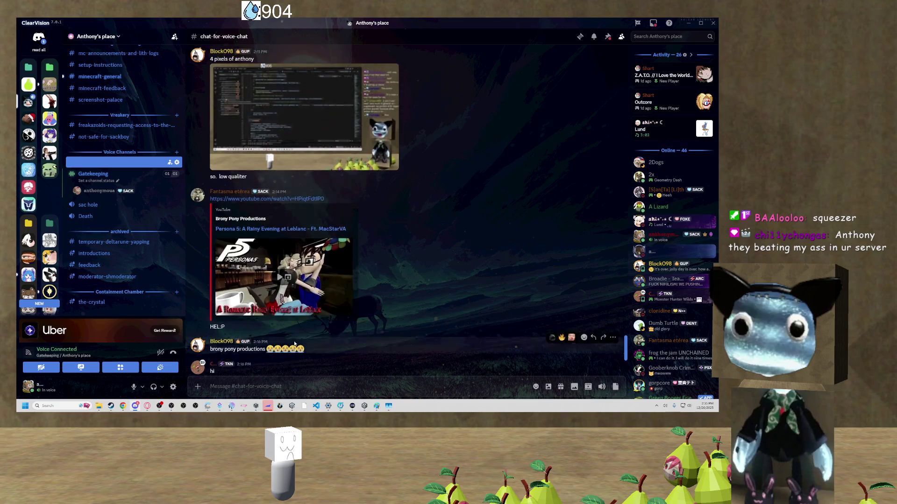
{"action": "scroll", "coordinate": [333, 321], "scroll_direction": "down", "scroll_amount": 5}
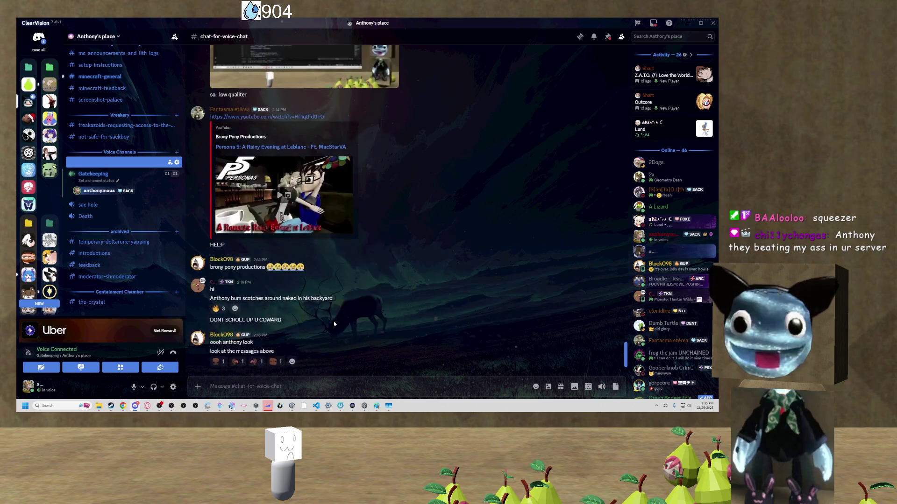
{"action": "scroll", "coordinate": [379, 209], "scroll_direction": "up", "scroll_amount": 4}
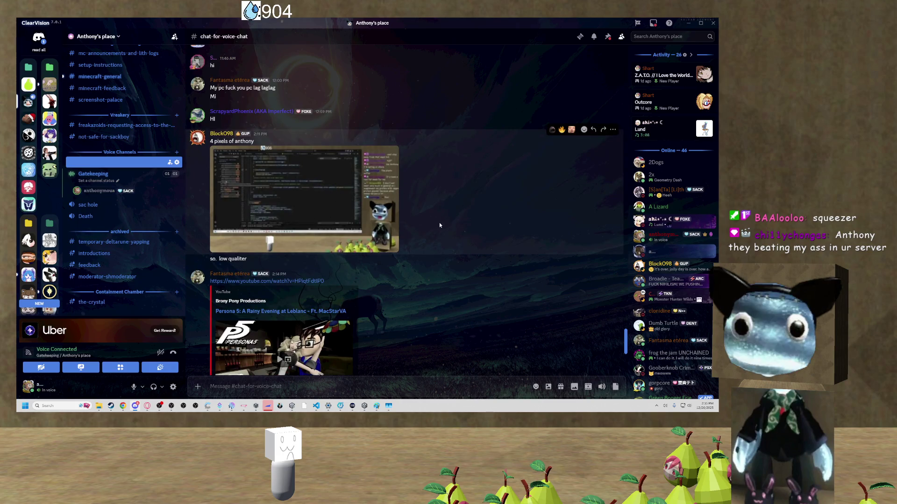
{"action": "scroll", "coordinate": [290, 257], "scroll_direction": "down", "scroll_amount": 5}
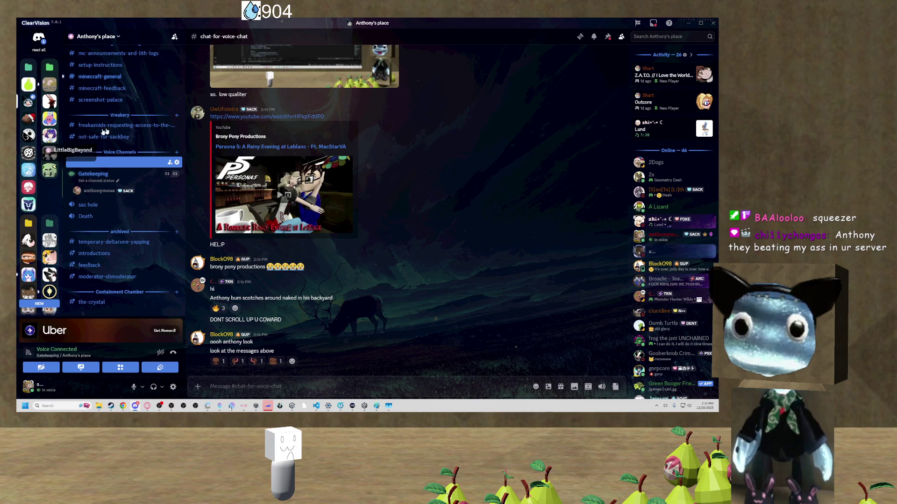
Undo the smiley and BRB strokes in Paint, leaving only the checklist.
{"action": "left_click", "coordinate": [688, 23]}
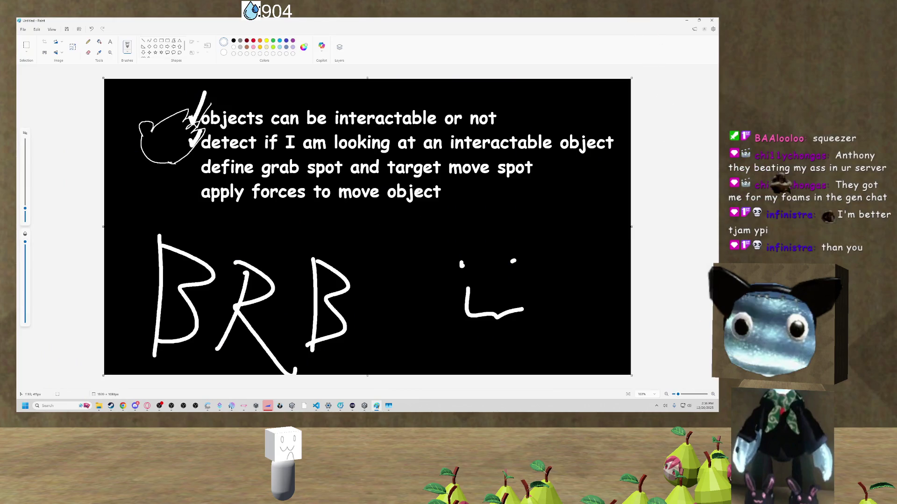
{"action": "key", "text": "ctrl+z"}
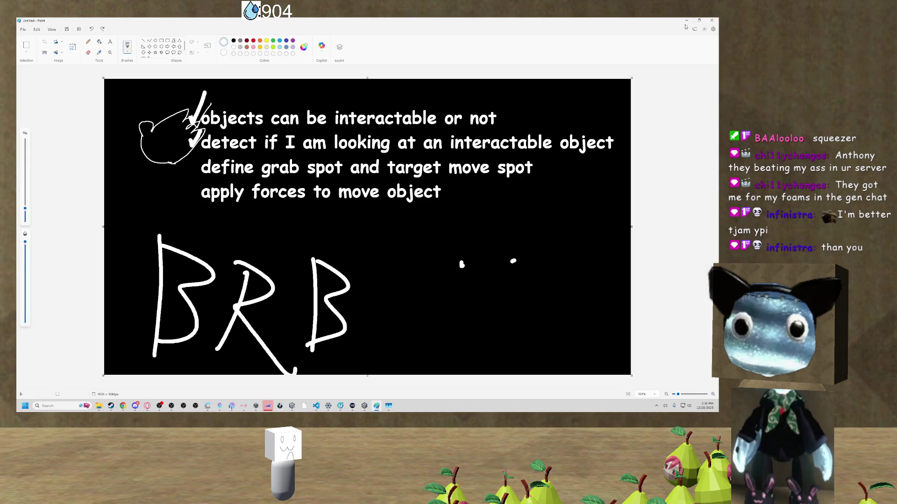
{"action": "left_click", "coordinate": [686, 22]}
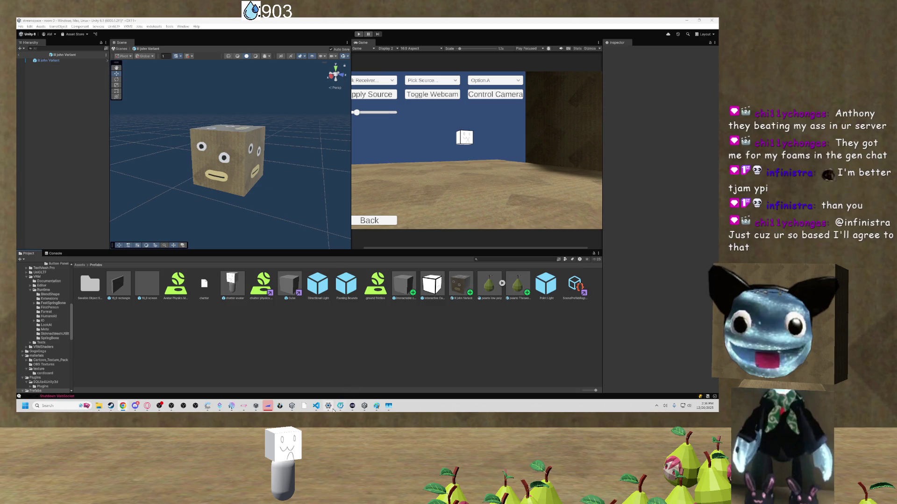
{"action": "left_click", "coordinate": [376, 406]}
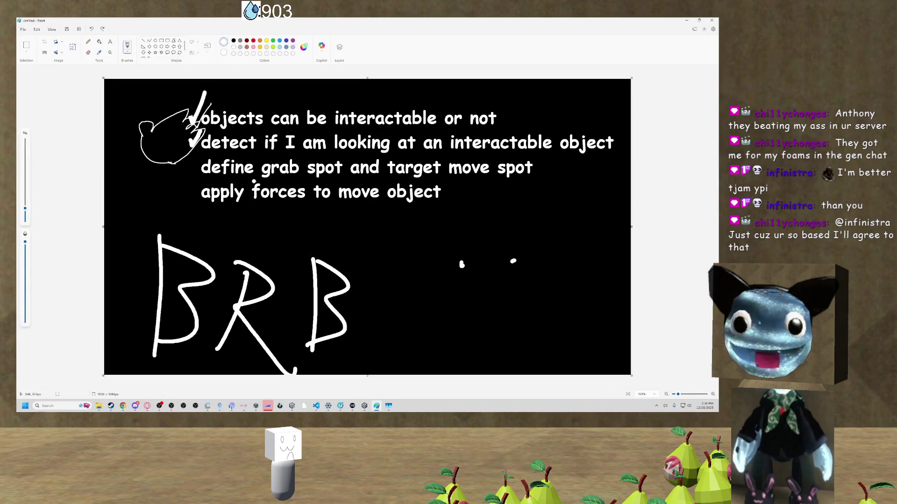
{"action": "key", "text": "ctrl+z"}
{"action": "key", "text": "ctrl+z"}
{"action": "key", "text": "ctrl+z"}
{"action": "key", "text": "ctrl+z"}
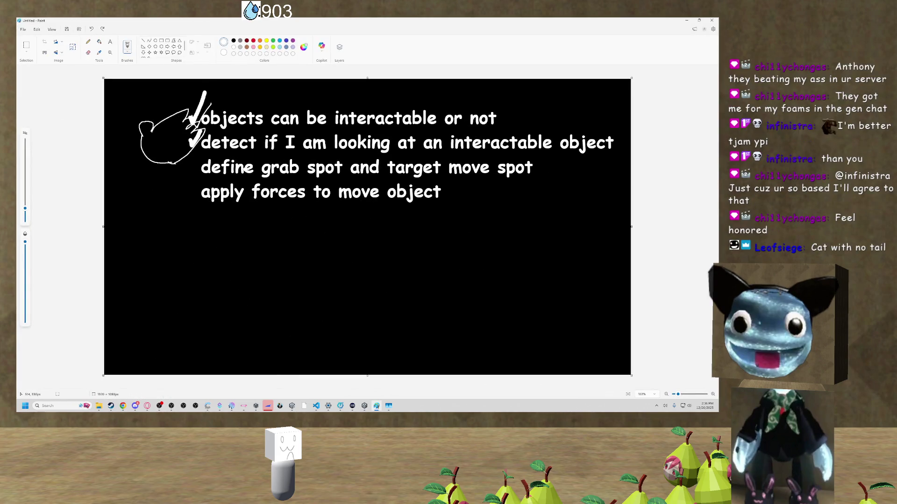
Back in Unity, add an empty child named 'grab spot' under lil john Variant.
{"action": "left_click", "coordinate": [686, 20]}
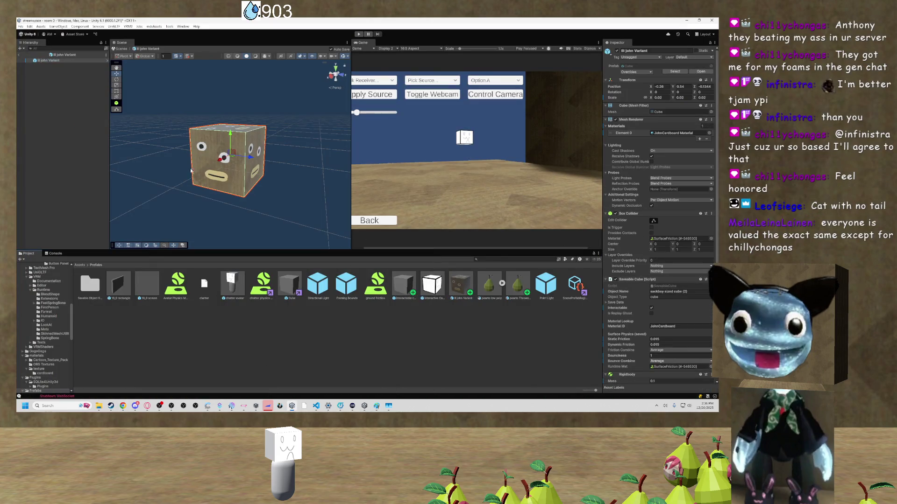
{"action": "scroll", "coordinate": [223, 128], "scroll_direction": "up", "scroll_amount": 2}
{"action": "right_click", "coordinate": [44, 60]}
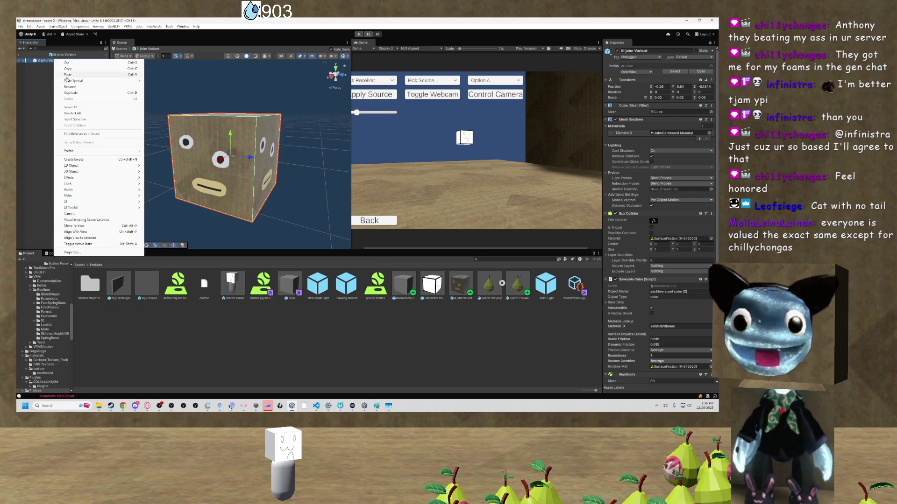
{"action": "left_click", "coordinate": [82, 166]}
{"action": "type", "text": "grab spot"}
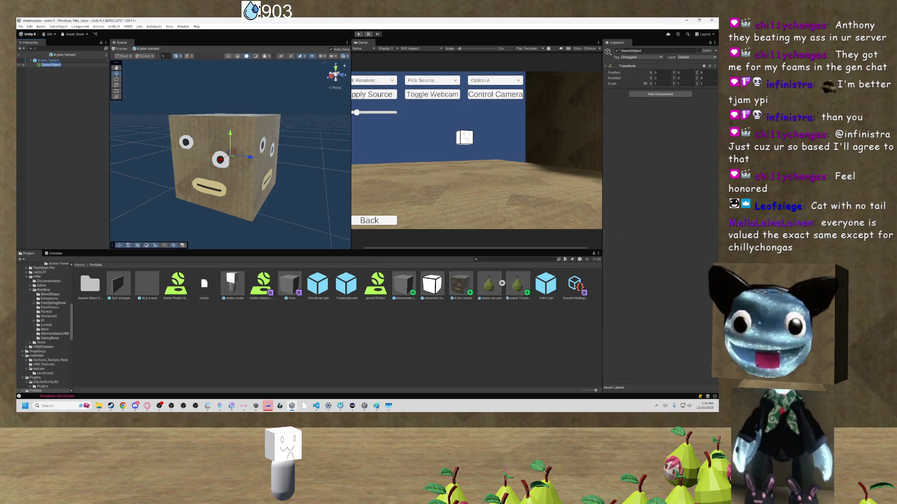
{"action": "key", "text": "Return"}
Frame the cube and move lil john Variant up, then slightly lower.
{"action": "left_click", "coordinate": [68, 65]}
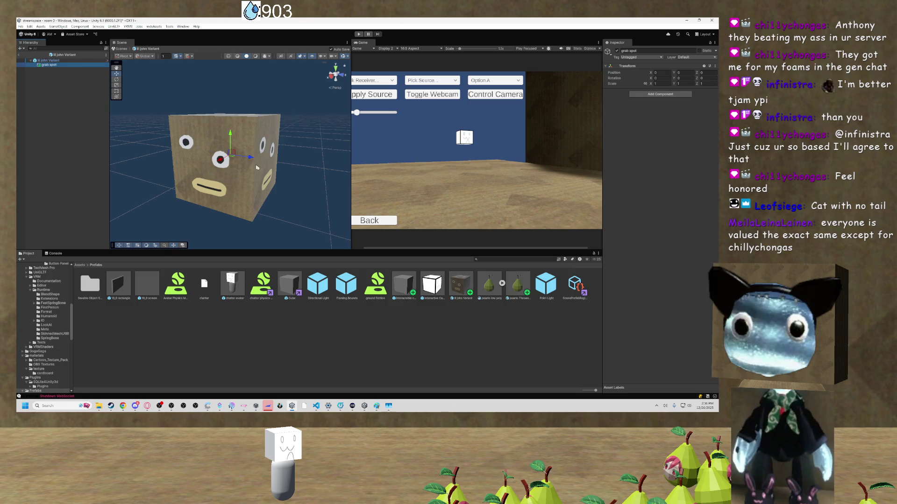
{"action": "key", "text": "f"}
{"action": "mouse_move", "coordinate": [284, 161]}
{"action": "left_mouse_down"}
{"action": "mouse_move", "coordinate": [210, 140]}
{"action": "mouse_move", "coordinate": [178, 103]}
{"action": "left_mouse_up"}
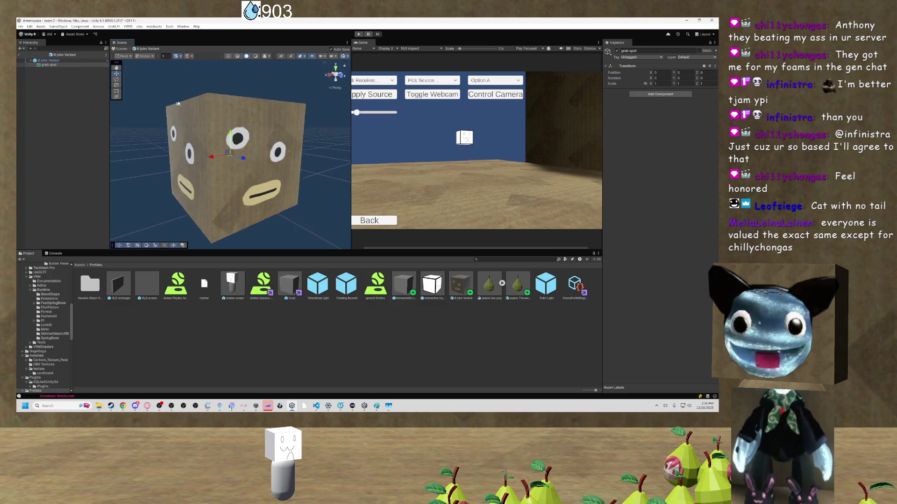
{"action": "left_click", "coordinate": [178, 103]}
{"action": "left_click_drag", "start_coordinate": [230, 138], "coordinate": [237, 79]}
{"action": "left_click", "coordinate": [64, 65]}
{"action": "left_click", "coordinate": [290, 116]}
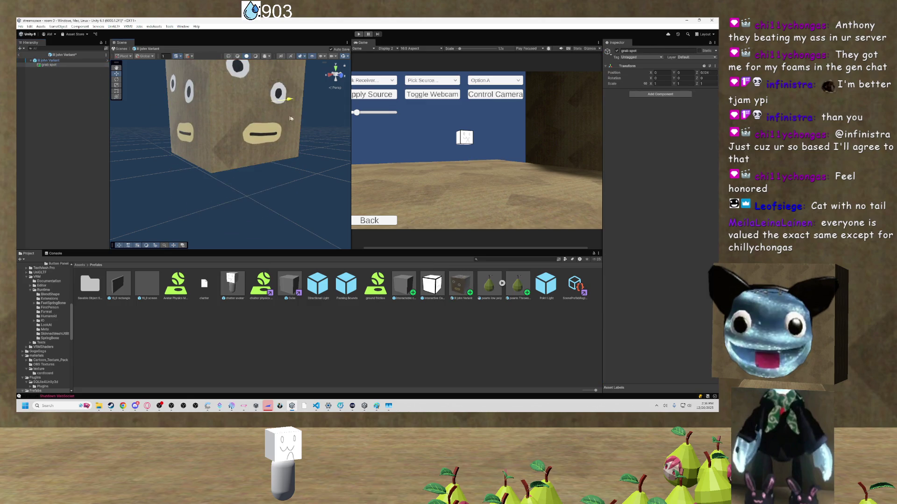
{"action": "key", "text": "f"}
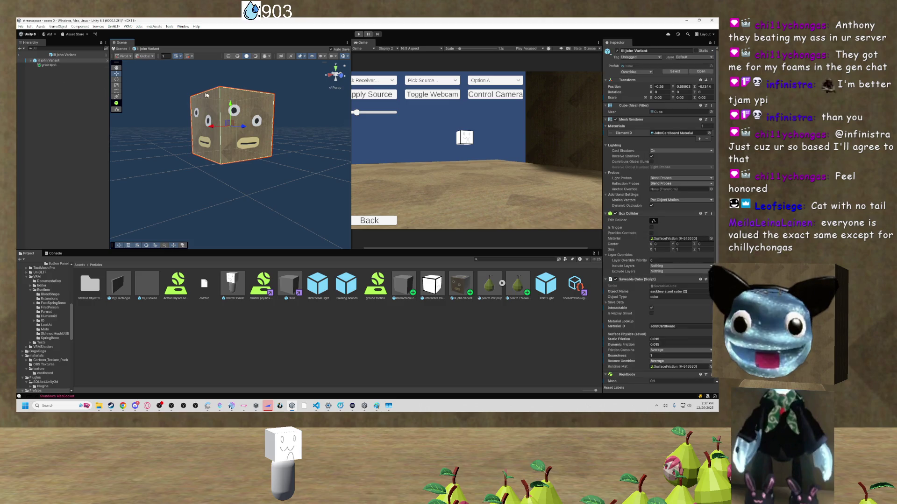
{"action": "mouse_move", "coordinate": [230, 110]}
{"action": "left_mouse_down"}
{"action": "mouse_move", "coordinate": [231, 198]}
{"action": "mouse_move", "coordinate": [290, 192]}
{"action": "left_mouse_up"}
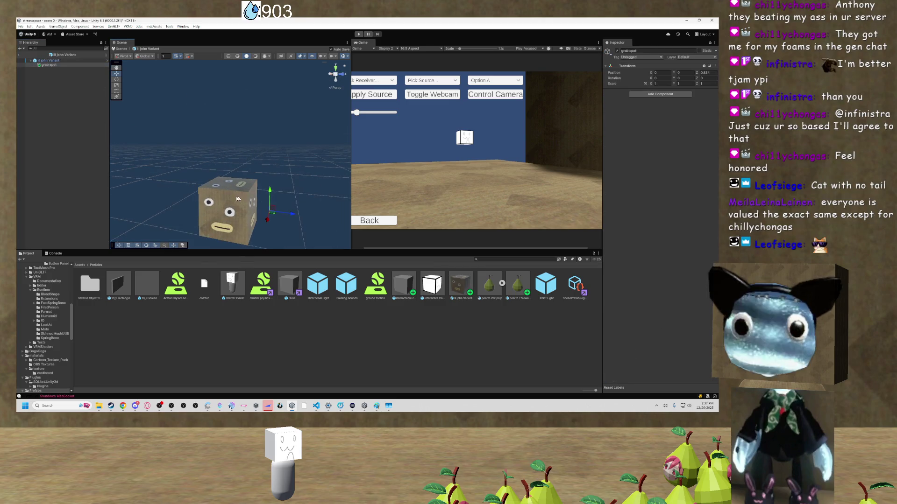
Tip the cube around its X axis, then undo back to upright.
{"action": "left_click", "coordinate": [116, 79]}
{"action": "left_click_drag", "start_coordinate": [229, 206], "coordinate": [241, 188]}
{"action": "left_click", "coordinate": [49, 65]}
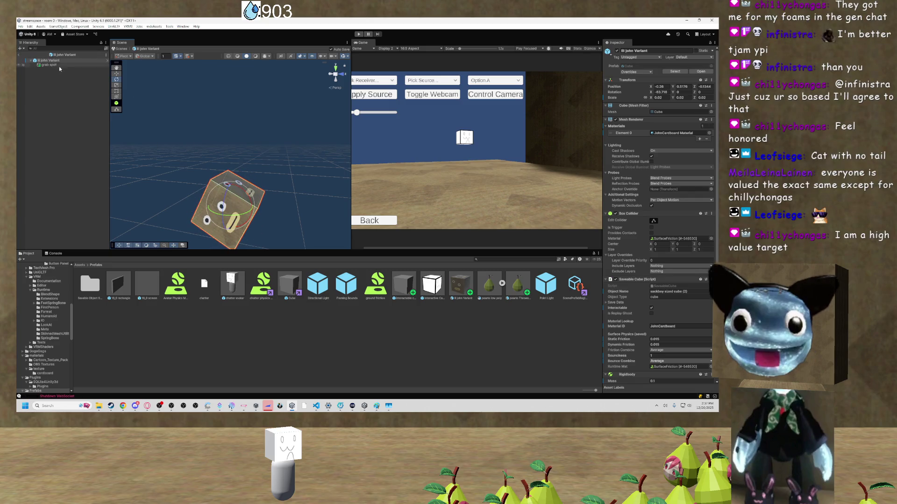
{"action": "left_click_drag", "start_coordinate": [194, 117], "coordinate": [277, 175]}
{"action": "key", "text": "ctrl+z"}
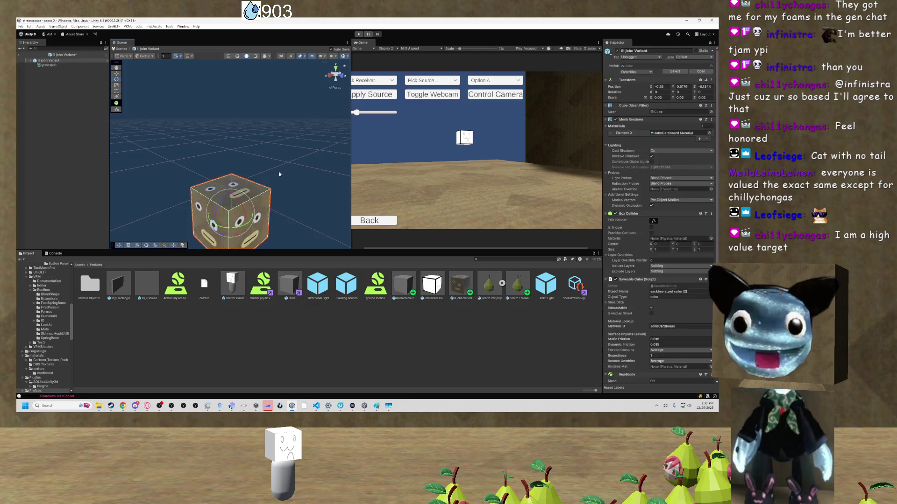
{"action": "key", "text": "ctrl+z"}
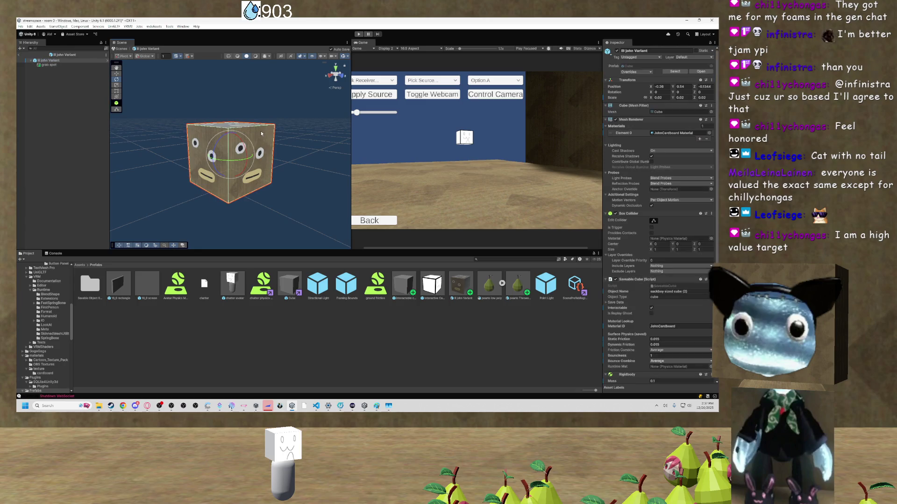
{"action": "left_click_drag", "start_coordinate": [327, 117], "coordinate": [218, 130]}
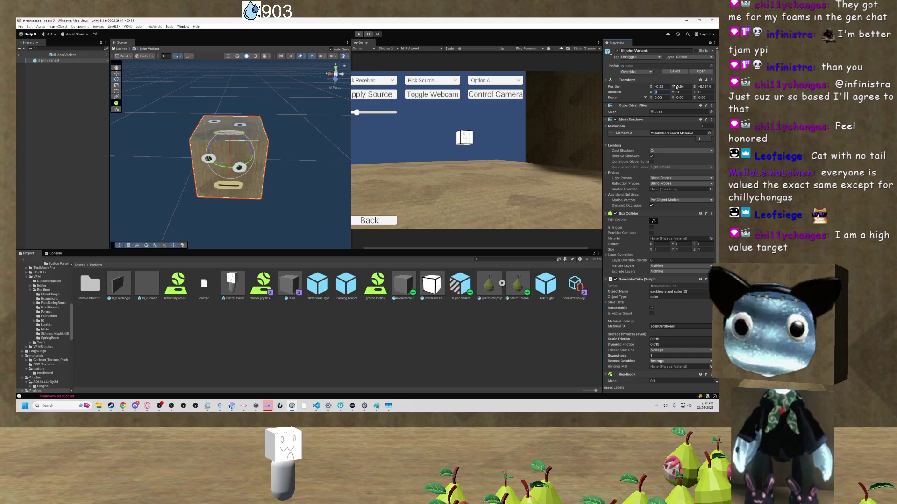
Set the prefab root's Position to 0, 0, 0 and frame it in the scene view.
{"action": "left_click", "coordinate": [660, 86]}
{"action": "type", "text": "0"}
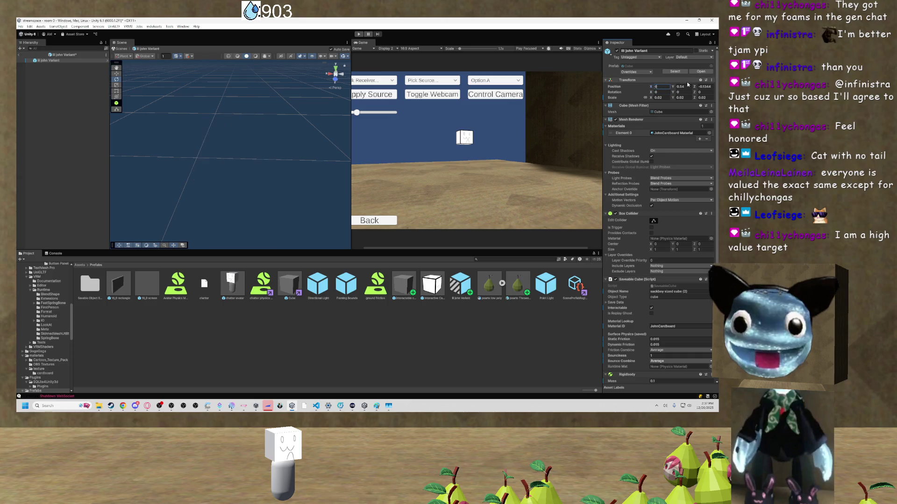
{"action": "key", "text": "Tab"}
{"action": "type", "text": "0"}
{"action": "key", "text": "Tab"}
{"action": "type", "text": "0"}
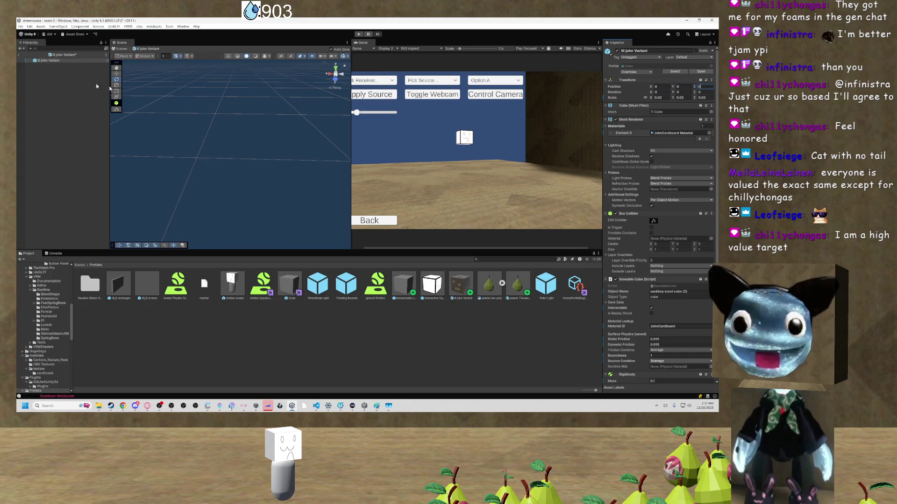
{"action": "double_click", "coordinate": [49, 61]}
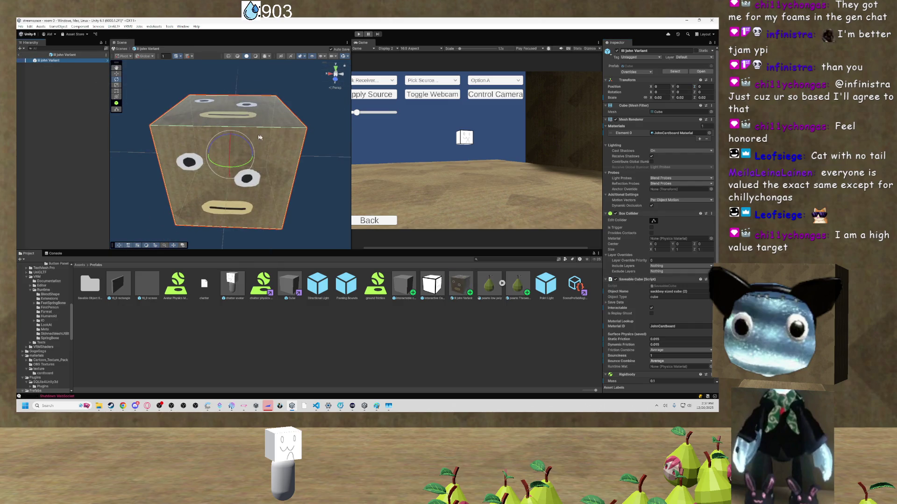
Create an empty child named 'grab spot' under the lil John Variant root.
{"action": "right_click", "coordinate": [50, 61]}
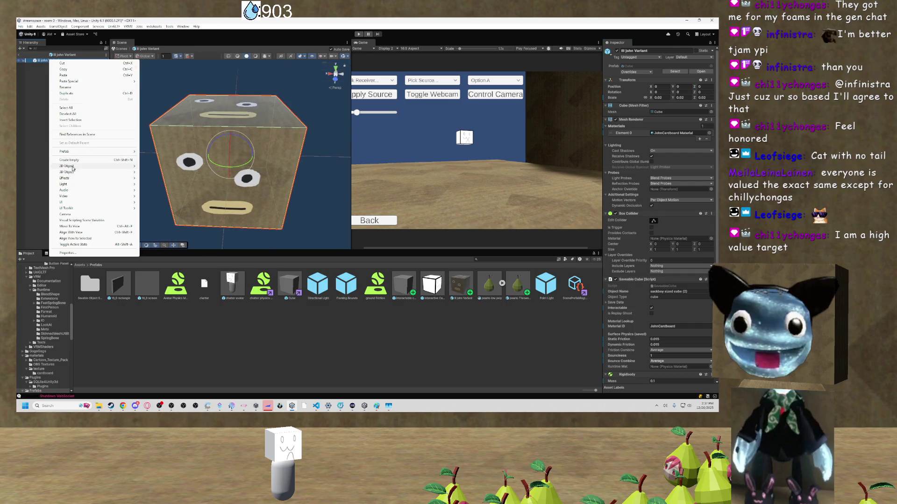
{"action": "left_click", "coordinate": [78, 160]}
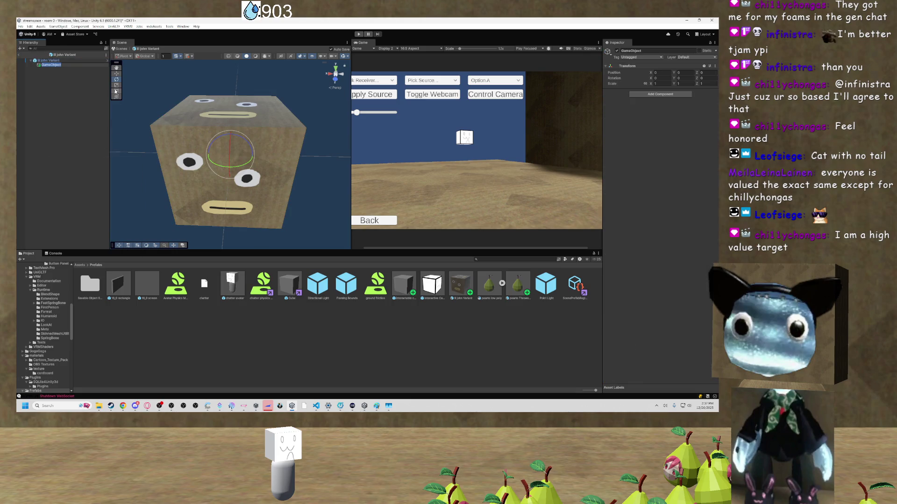
{"action": "type", "text": "grab spot"}
{"action": "key", "text": "Return"}
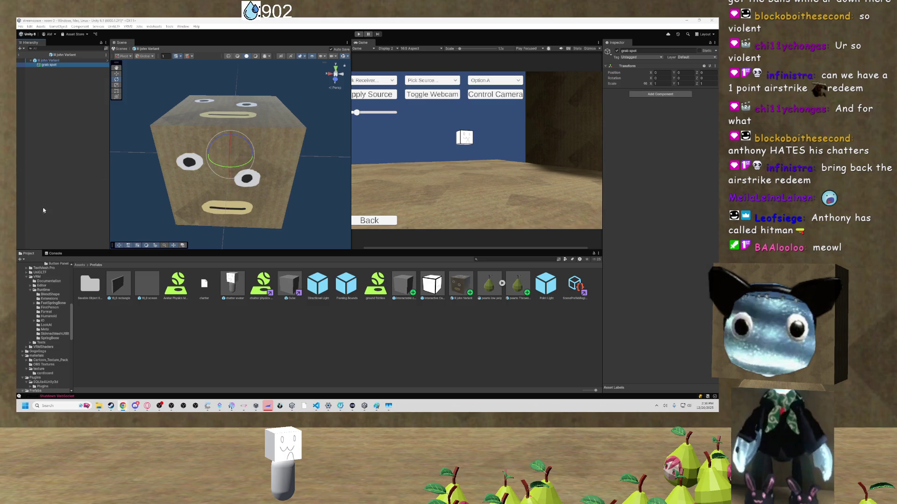
{"action": "scroll", "coordinate": [130, 197], "scroll_direction": "down", "scroll_amount": 1}
{"action": "scroll", "coordinate": [130, 199], "scroll_direction": "down", "scroll_amount": 1}
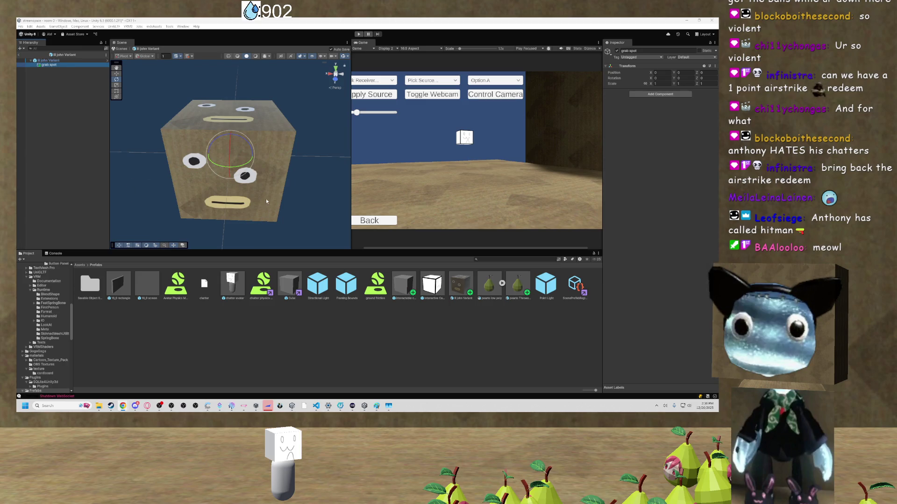
{"action": "scroll", "coordinate": [266, 201], "scroll_direction": "down", "scroll_amount": 2}
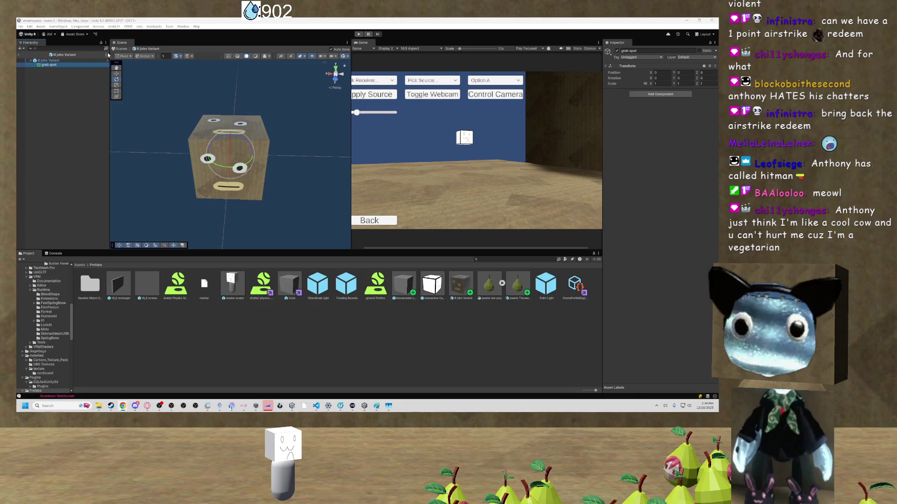
Exit Prefab mode, frame the streamer avatar, and select its cube head.
{"action": "left_click", "coordinate": [18, 54]}
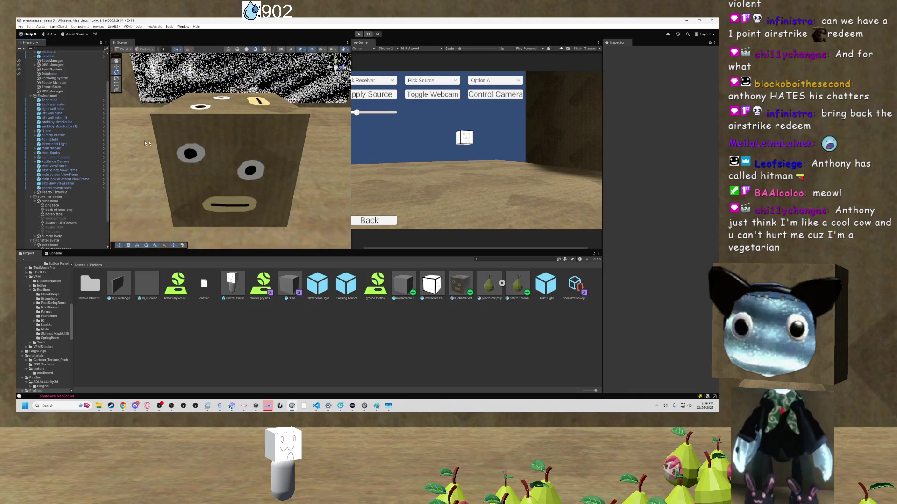
{"action": "double_click", "coordinate": [51, 197]}
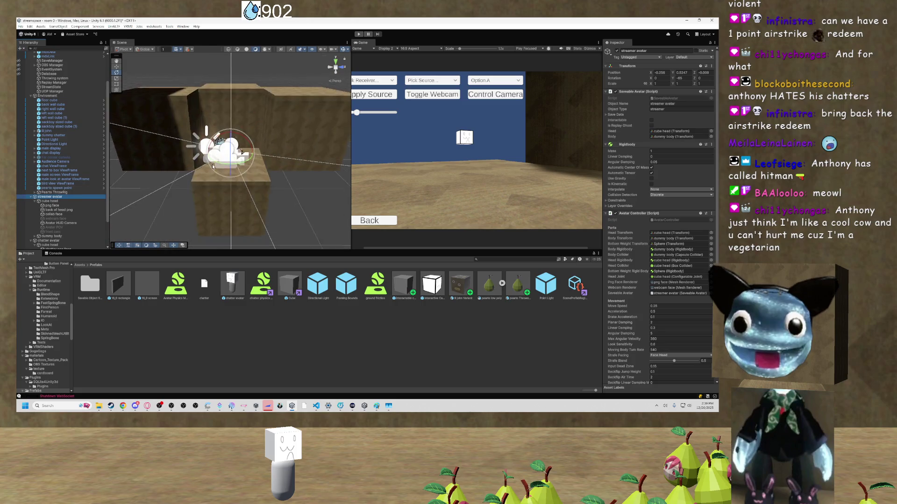
{"action": "scroll", "coordinate": [212, 163], "scroll_direction": "up", "scroll_amount": 5}
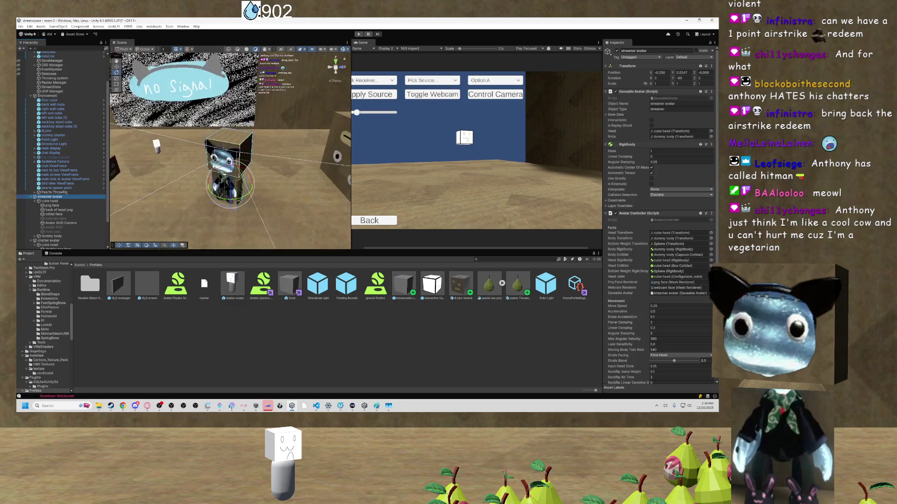
{"action": "mouse_move", "coordinate": [212, 163]}
{"action": "left_mouse_down"}
{"action": "mouse_move", "coordinate": [192, 146]}
{"action": "mouse_move", "coordinate": [179, 155]}
{"action": "left_mouse_up"}
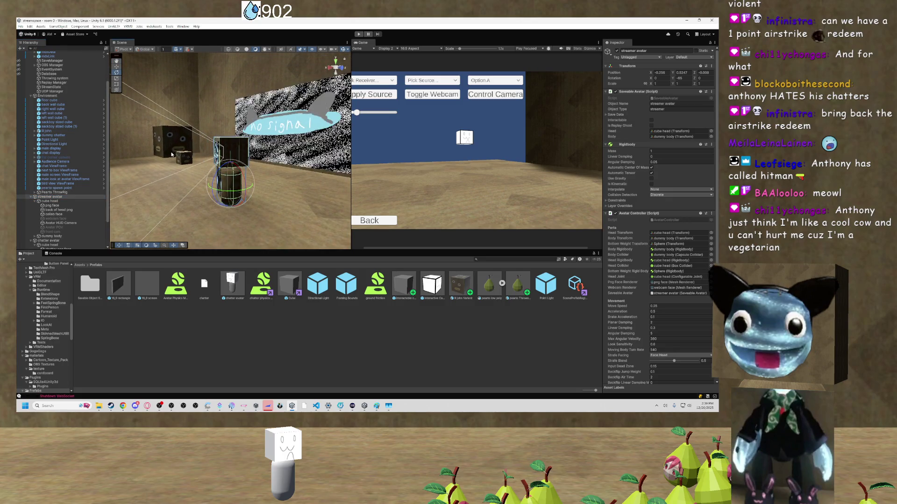
{"action": "left_click", "coordinate": [237, 145]}
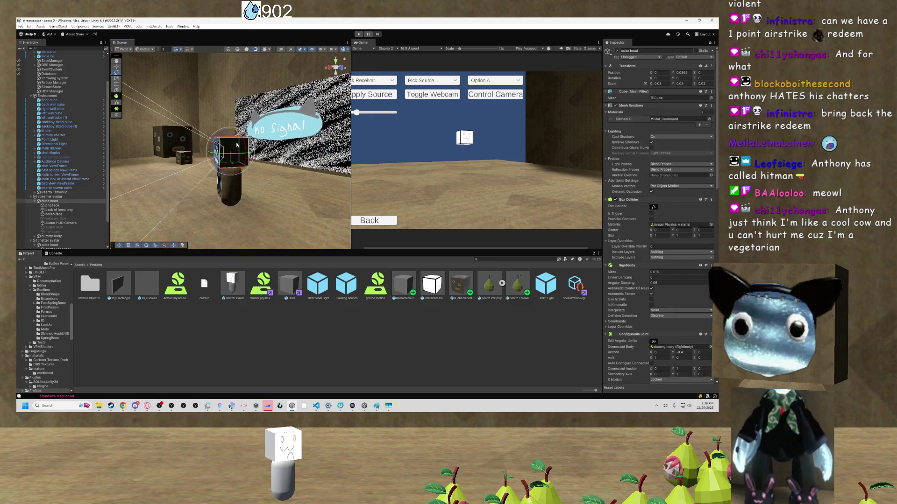
{"action": "left_click", "coordinate": [51, 202]}
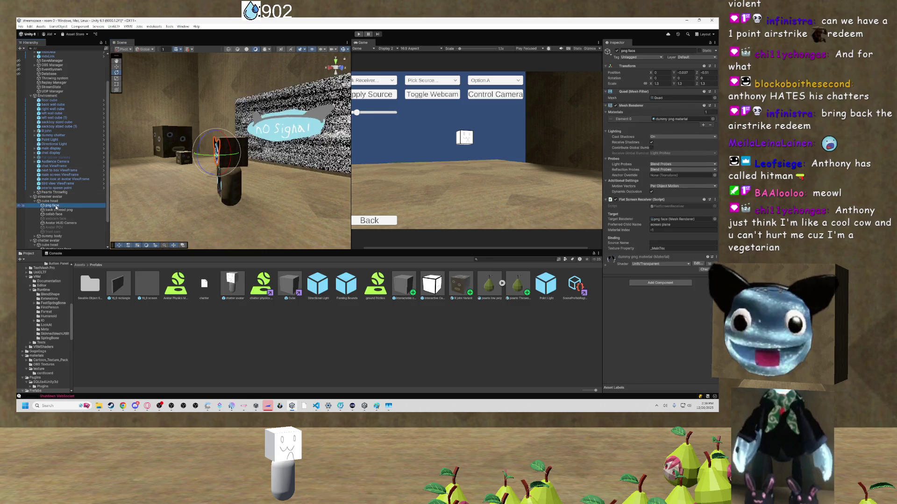
Create an empty child under the cube head with a placeholder name.
{"action": "right_click", "coordinate": [57, 202]}
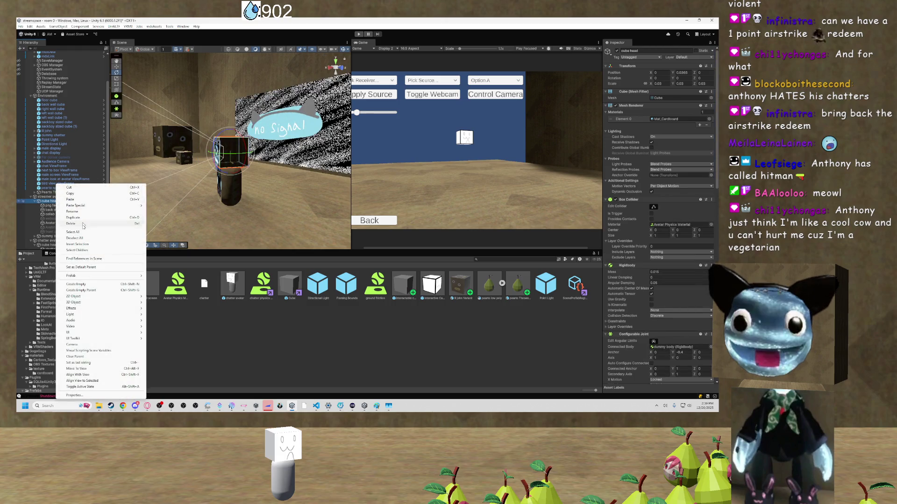
{"action": "left_click", "coordinate": [76, 284]}
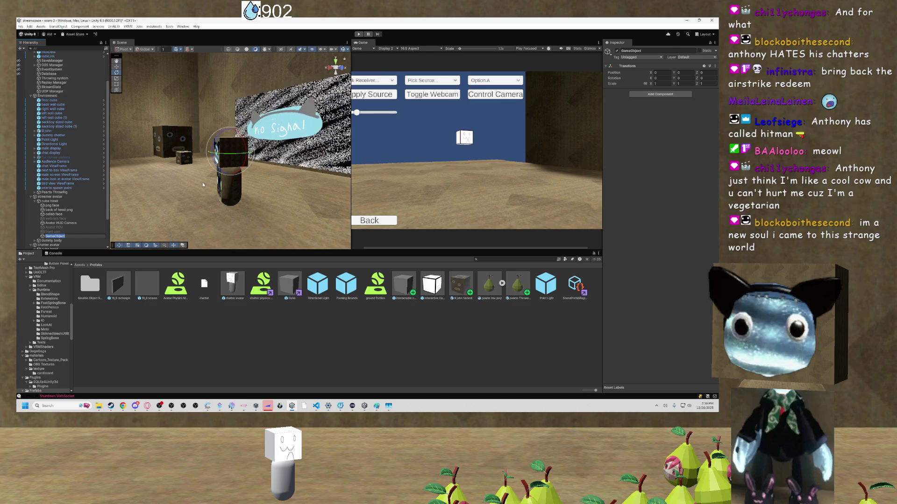
{"action": "type", "text": "sadfsadfasdfasfds"}
{"action": "key", "text": "Return"}
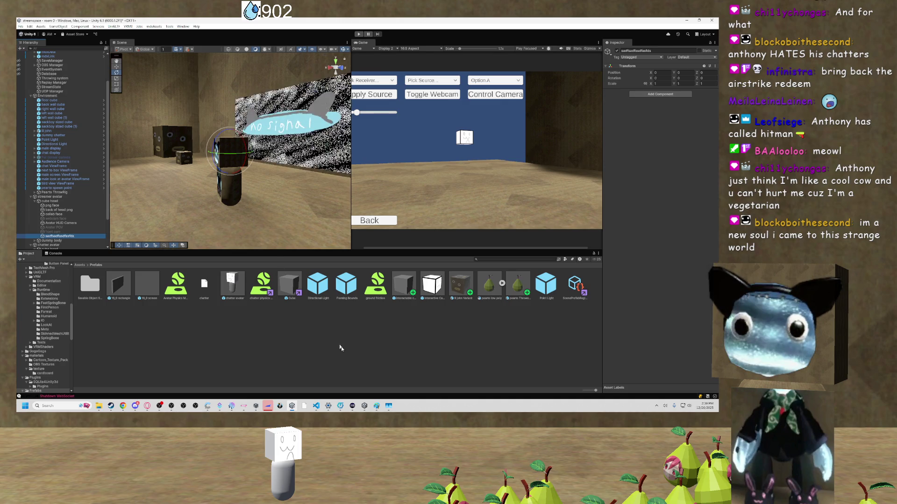
After checking the Paint notes, rename the new child to 'hold spot' and frame it.
{"action": "left_click", "coordinate": [375, 408]}
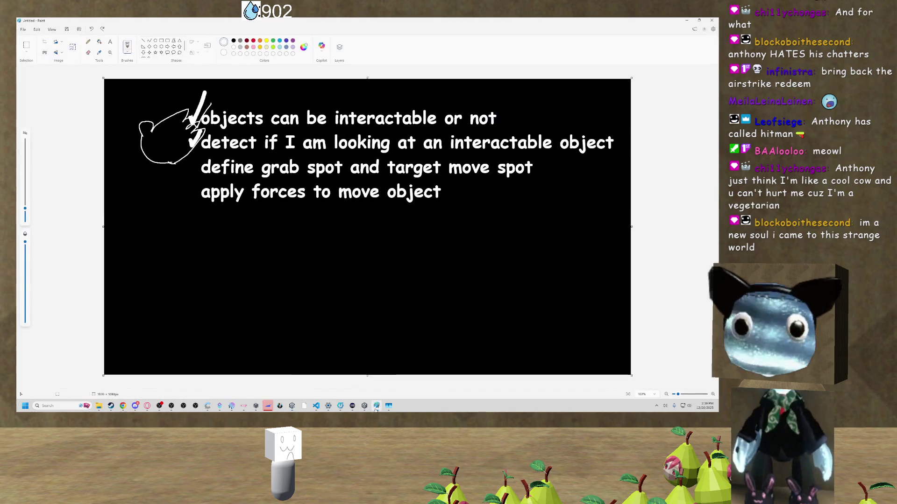
{"action": "left_click", "coordinate": [380, 407]}
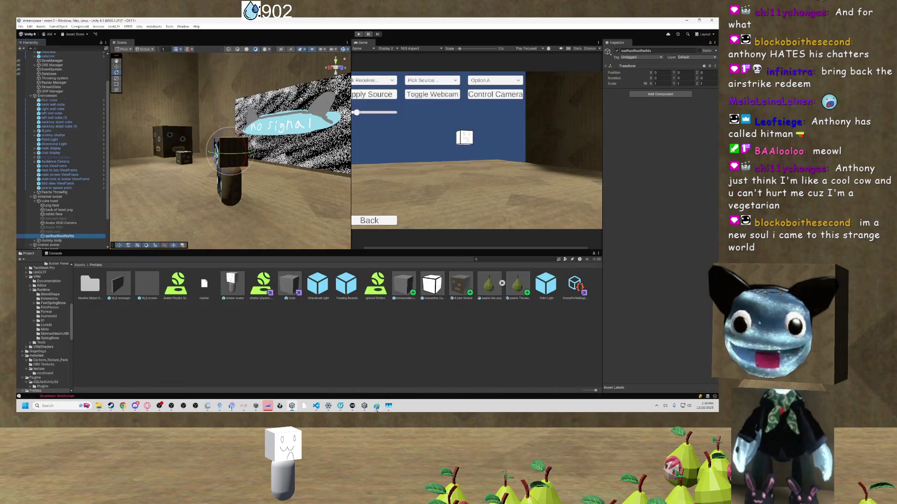
{"action": "double_click", "coordinate": [60, 237]}
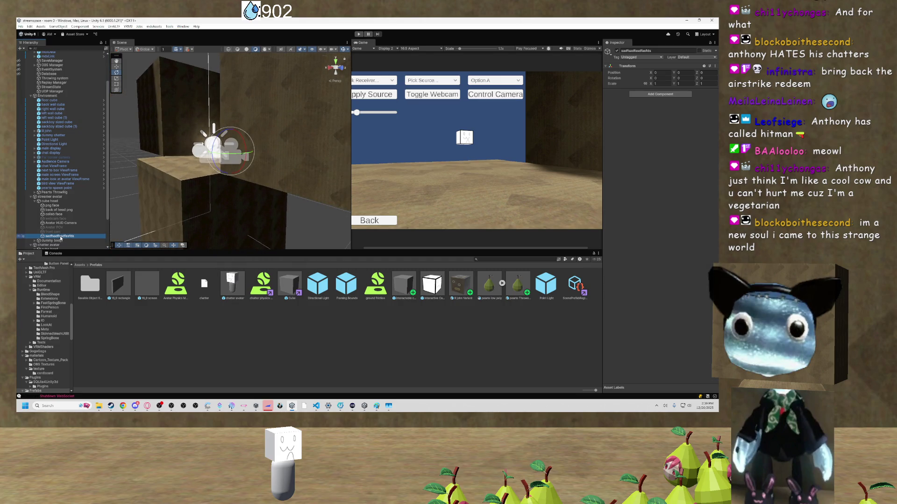
{"action": "type", "text": "hold spot"}
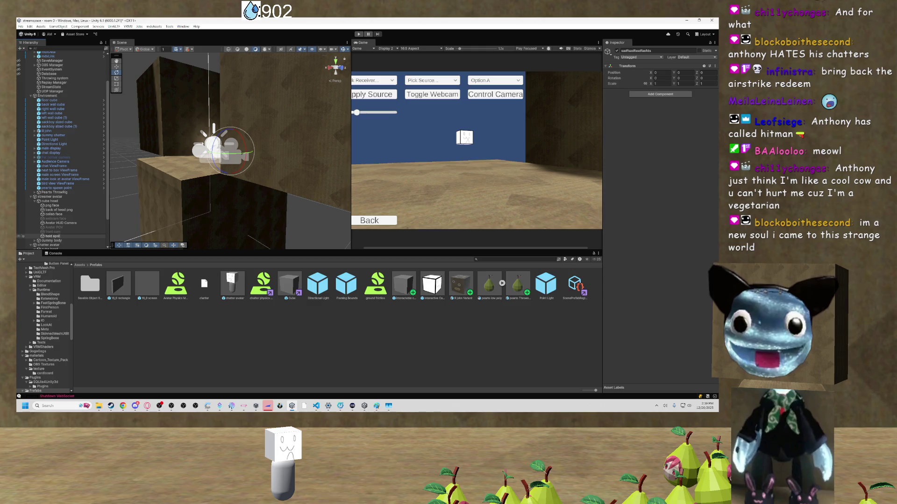
{"action": "key", "text": "Return"}
{"action": "mouse_move", "coordinate": [167, 166]}
{"action": "left_mouse_down"}
{"action": "mouse_move", "coordinate": [165, 108]}
{"action": "mouse_move", "coordinate": [280, 154]}
{"action": "left_mouse_up"}
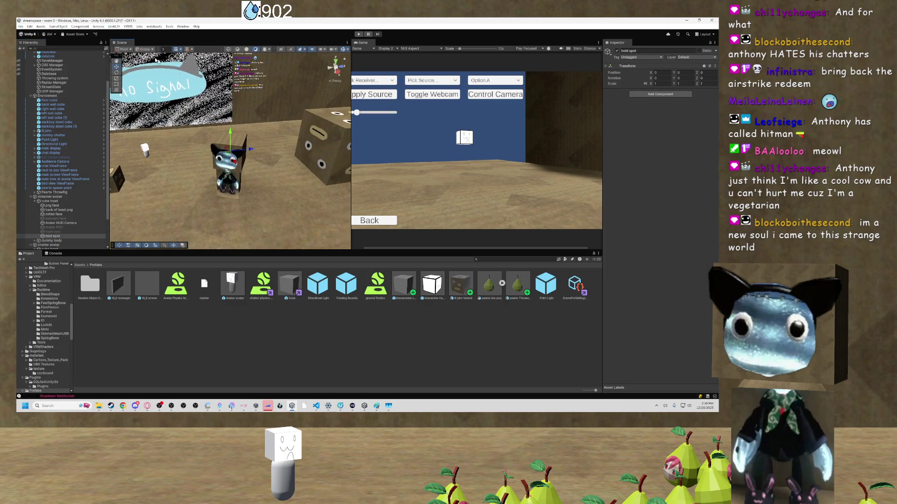
With Local handles, push the hold spot along its Z axis to about -1.8, in front of the avatar's head.
{"action": "left_click", "coordinate": [145, 49]}
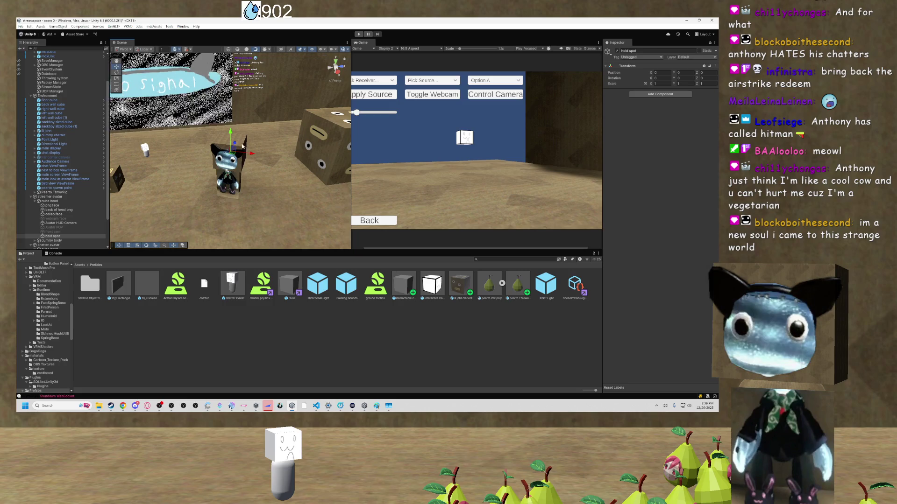
{"action": "key", "text": "f"}
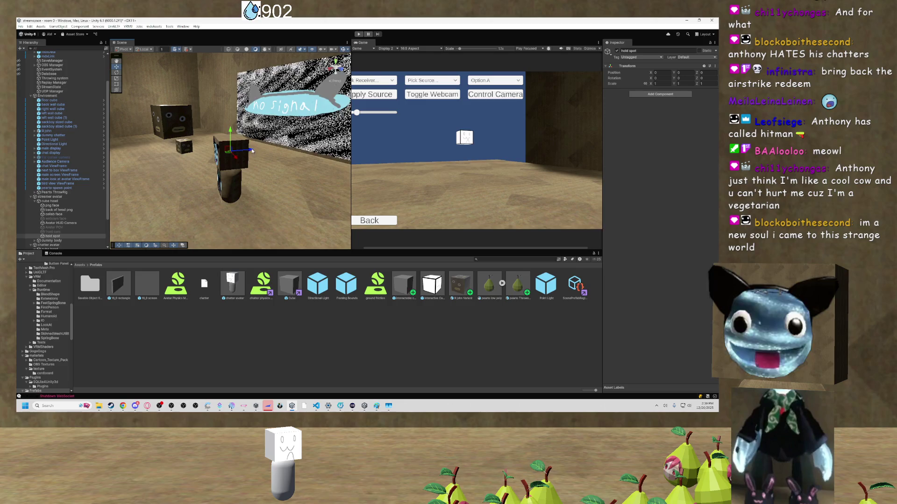
{"action": "left_click_drag", "start_coordinate": [229, 150], "coordinate": [189, 153]}
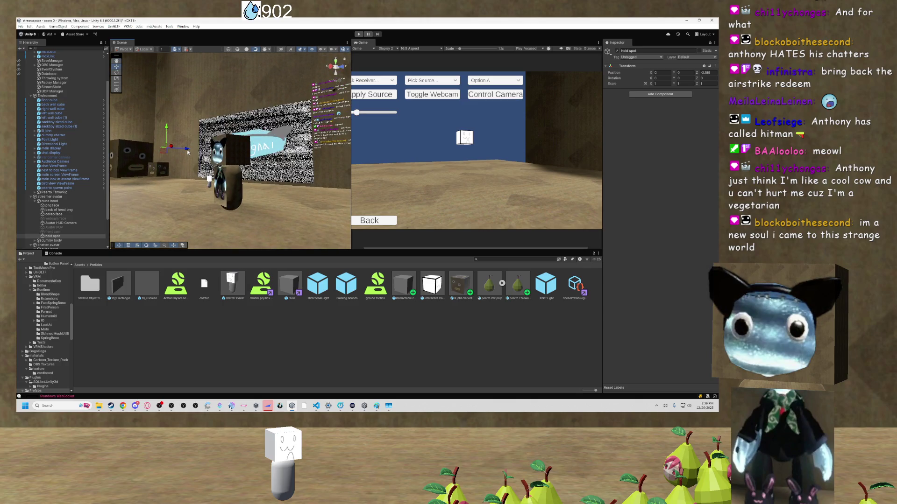
{"action": "left_click_drag", "start_coordinate": [189, 152], "coordinate": [175, 155]}
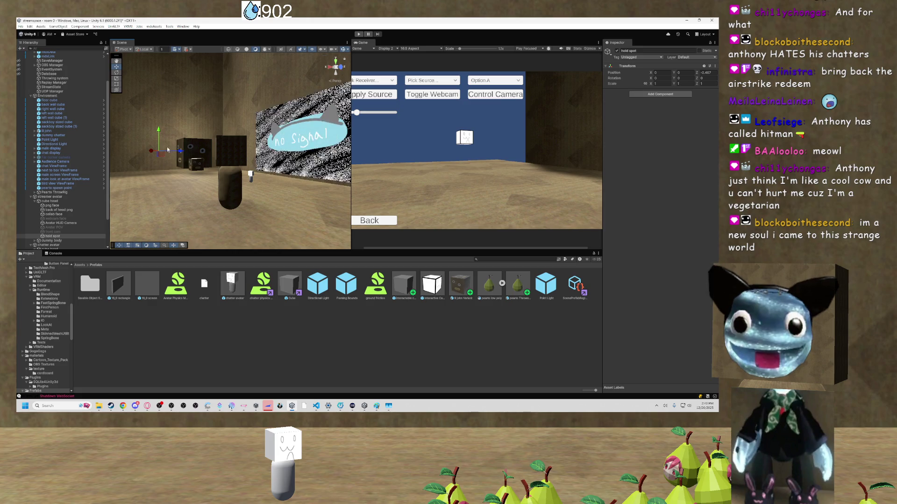
Tilt the avatar's cube head to about 54 degrees on X, then recheck the hold spot against it.
{"action": "left_click", "coordinate": [50, 201]}
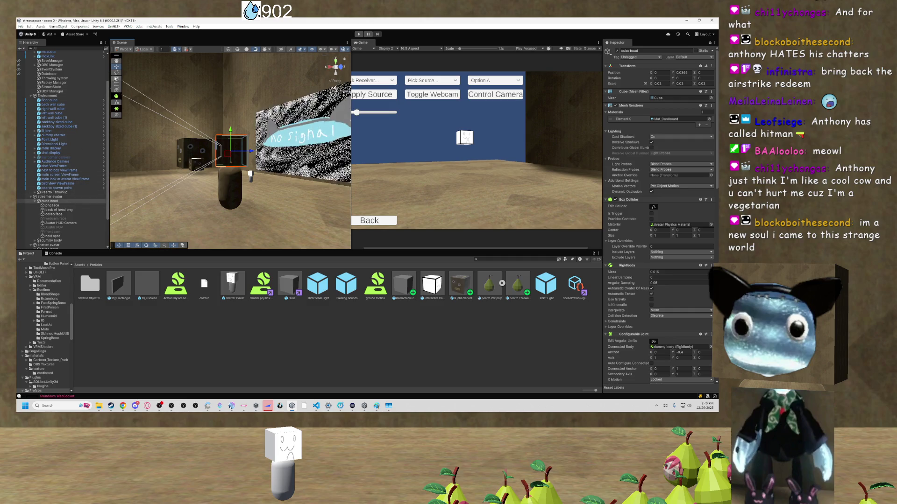
{"action": "key", "text": "e"}
{"action": "mouse_move", "coordinate": [232, 137]}
{"action": "left_mouse_down"}
{"action": "mouse_move", "coordinate": [215, 113]}
{"action": "mouse_move", "coordinate": [221, 163]}
{"action": "left_mouse_up"}
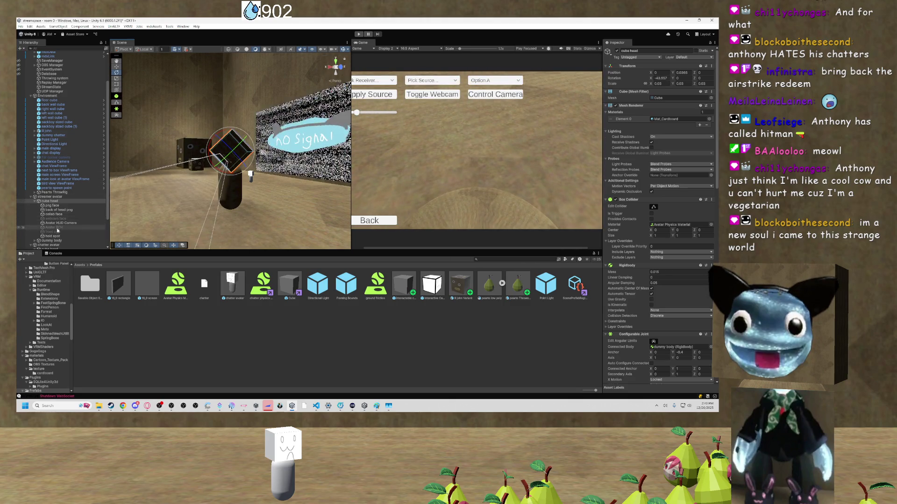
{"action": "scroll", "coordinate": [65, 196], "scroll_direction": "down", "scroll_amount": 3}
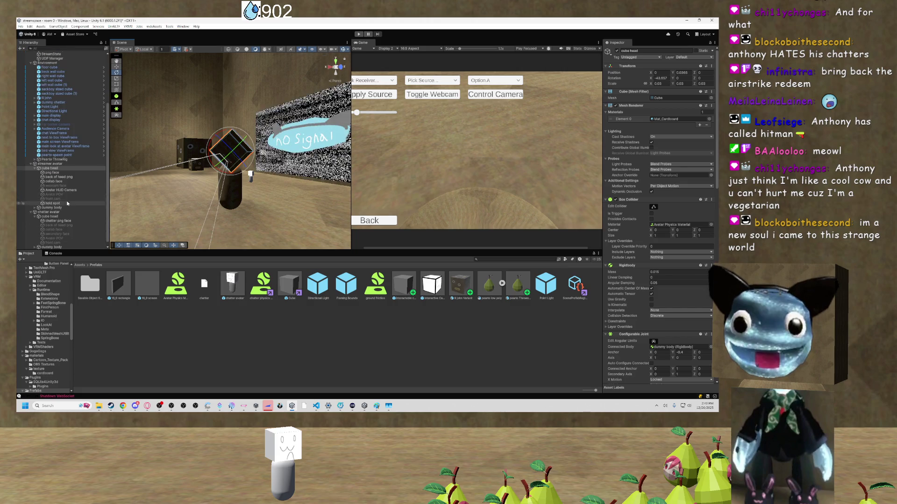
{"action": "left_click", "coordinate": [52, 203]}
{"action": "mouse_move", "coordinate": [196, 177]}
{"action": "left_mouse_down"}
{"action": "mouse_move", "coordinate": [210, 173]}
{"action": "mouse_move", "coordinate": [203, 187]}
{"action": "mouse_move", "coordinate": [256, 171]}
{"action": "left_mouse_up"}
{"action": "left_click", "coordinate": [251, 158]}
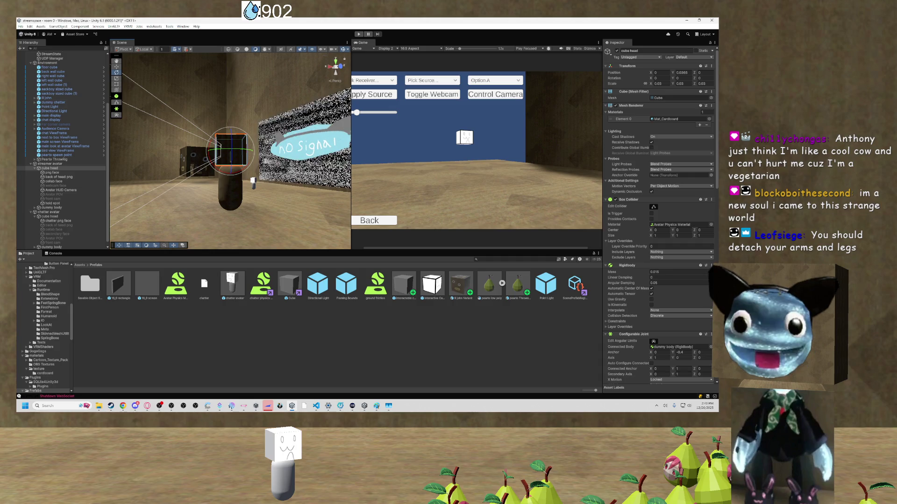
{"action": "mouse_move", "coordinate": [253, 181]}
{"action": "left_mouse_down"}
{"action": "mouse_move", "coordinate": [263, 202]}
{"action": "mouse_move", "coordinate": [275, 185]}
{"action": "mouse_move", "coordinate": [293, 194]}
{"action": "mouse_move", "coordinate": [228, 187]}
{"action": "left_mouse_up"}
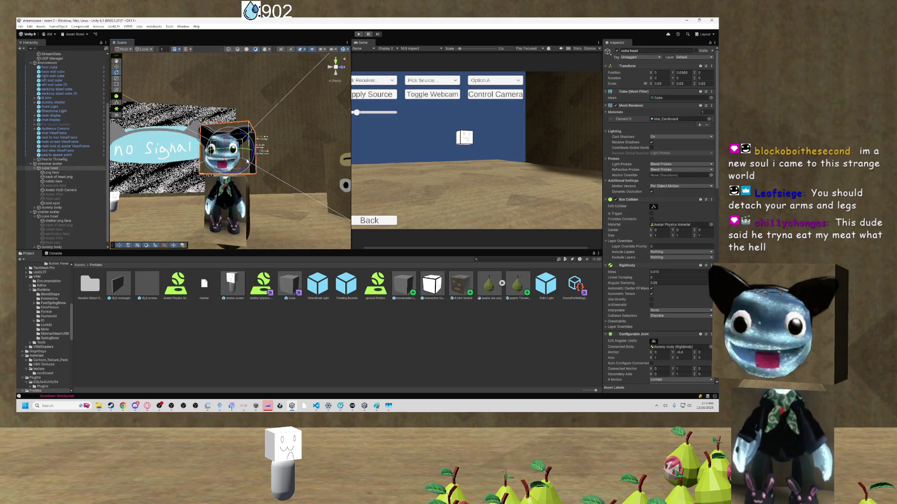
{"action": "left_click_drag", "start_coordinate": [241, 217], "coordinate": [236, 232]}
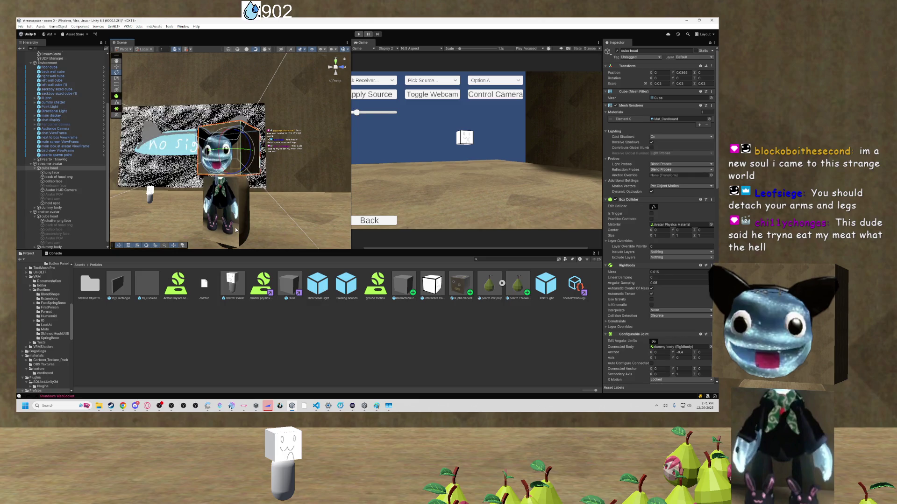
{"action": "mouse_move", "coordinate": [283, 204]}
{"action": "left_mouse_down"}
{"action": "mouse_move", "coordinate": [301, 240]}
{"action": "mouse_move", "coordinate": [276, 199]}
{"action": "left_mouse_up"}
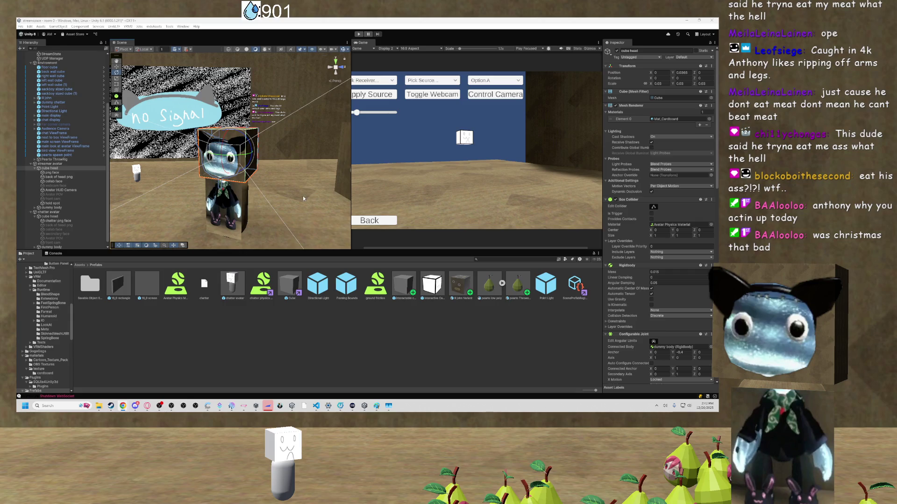
Frame the cube head, orbit around it, and select the small lil john cardboard cube.
{"action": "mouse_move", "coordinate": [303, 198]}
{"action": "left_mouse_down"}
{"action": "mouse_move", "coordinate": [170, 181]}
{"action": "mouse_move", "coordinate": [249, 212]}
{"action": "mouse_move", "coordinate": [179, 190]}
{"action": "mouse_move", "coordinate": [269, 175]}
{"action": "left_mouse_up"}
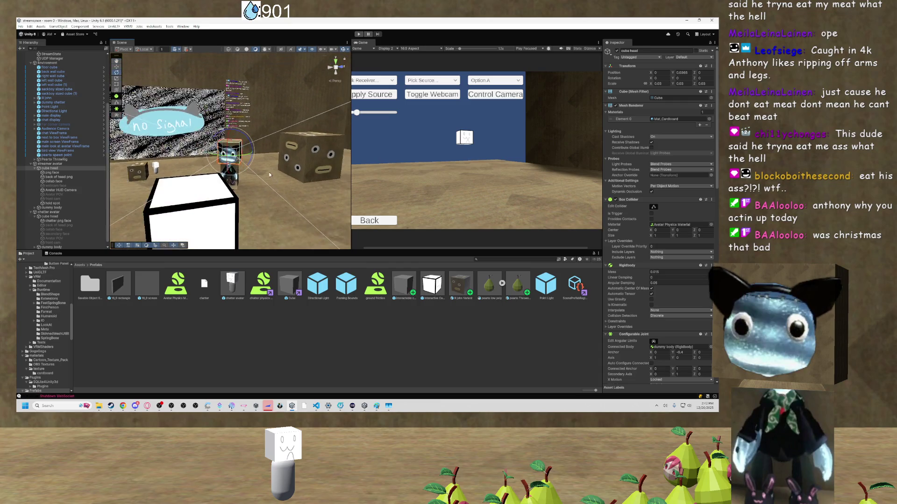
{"action": "key", "text": "f"}
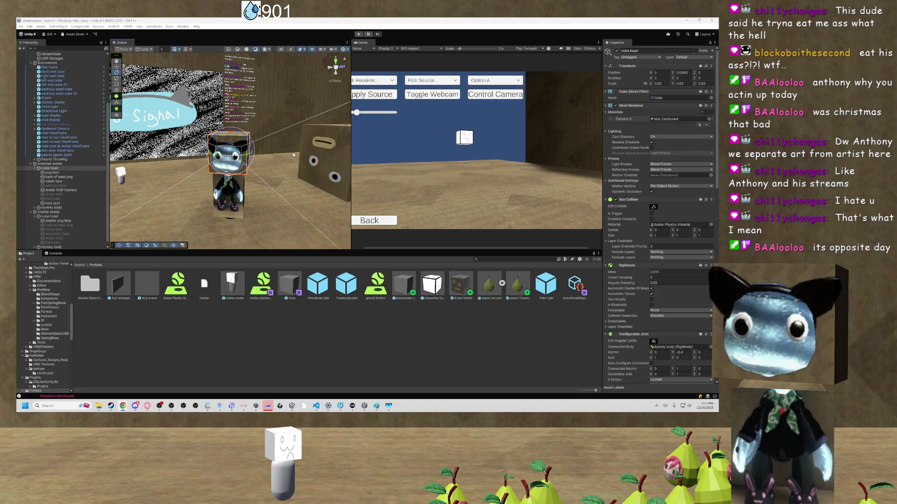
{"action": "left_click_drag", "start_coordinate": [173, 163], "coordinate": [123, 166]}
{"action": "left_click_drag", "start_coordinate": [204, 165], "coordinate": [239, 187]}
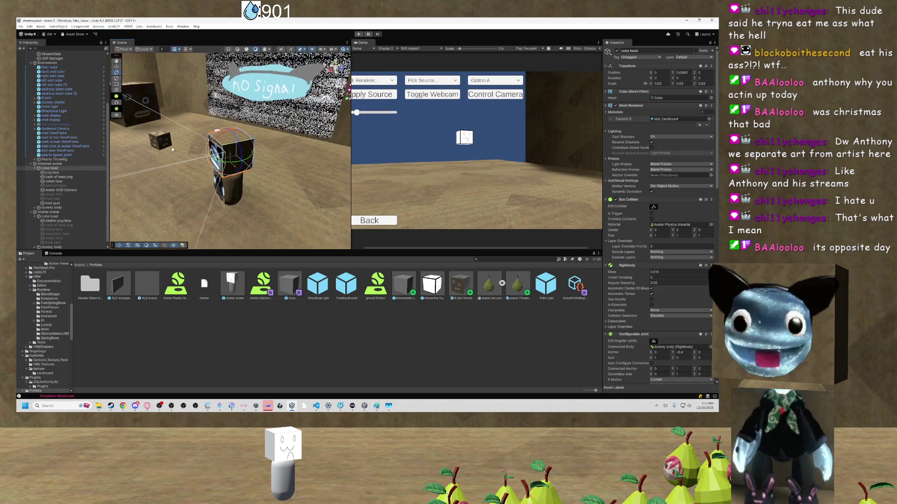
{"action": "left_click_drag", "start_coordinate": [172, 147], "coordinate": [174, 144]}
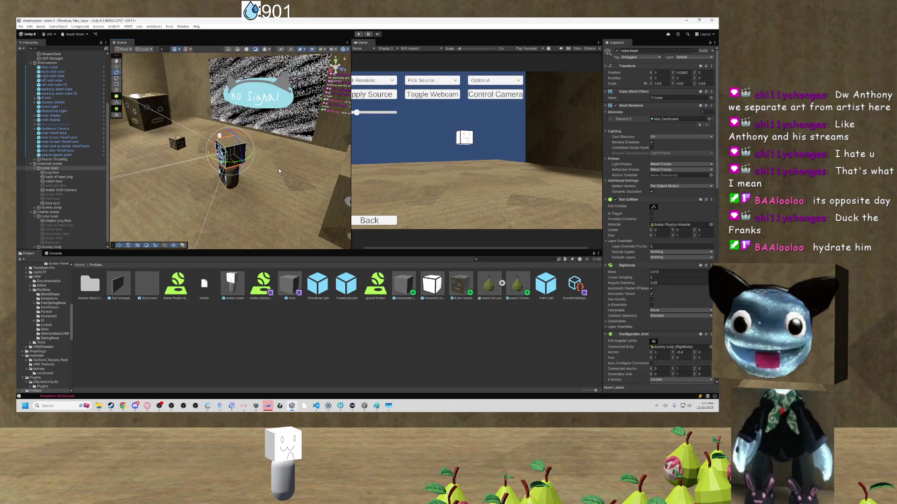
{"action": "left_click", "coordinate": [177, 149]}
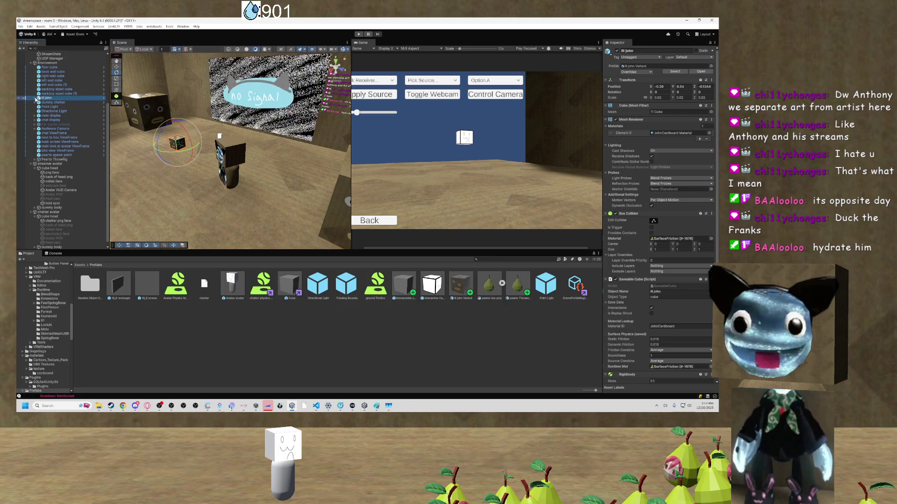
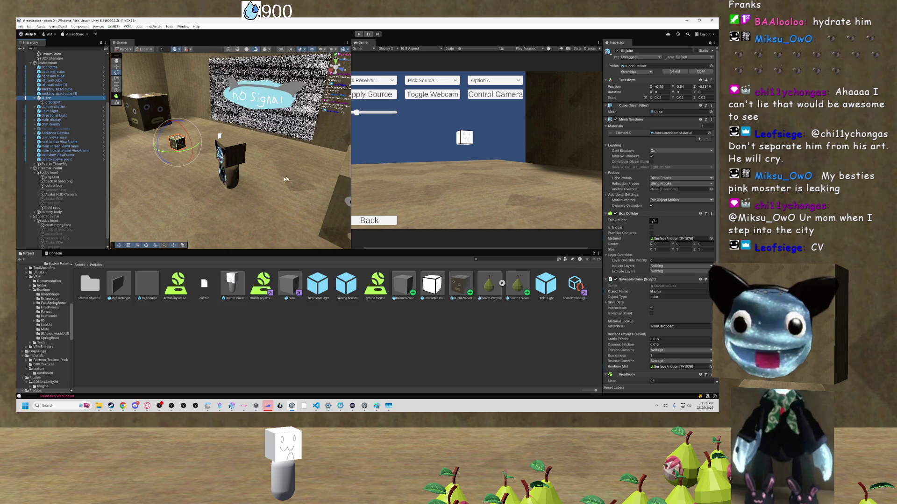
Turn the view toward the No Signal screen, then select and frame the streamer avatar.
{"action": "mouse_move", "coordinate": [219, 154]}
{"action": "left_mouse_down"}
{"action": "mouse_move", "coordinate": [249, 152]}
{"action": "mouse_move", "coordinate": [157, 92]}
{"action": "left_mouse_up"}
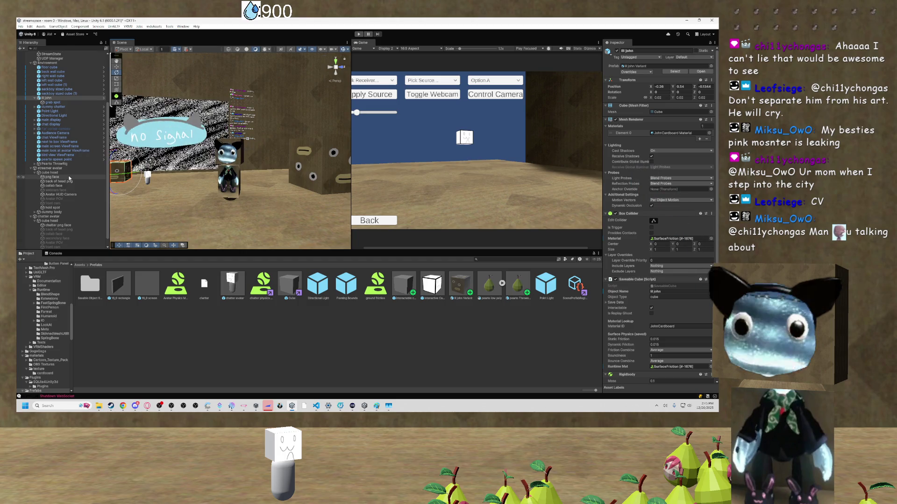
{"action": "left_click", "coordinate": [51, 168]}
{"action": "key", "text": "f"}
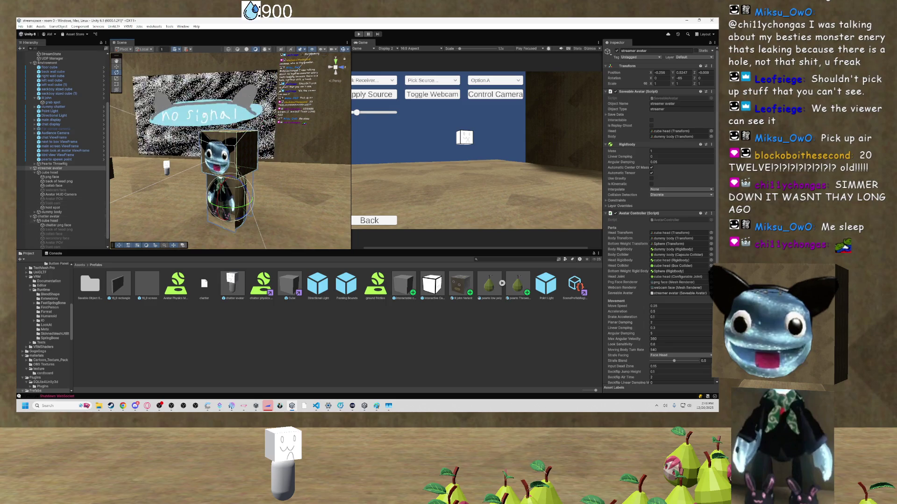
{"action": "key", "text": "super"}
{"action": "key", "text": "Escape"}
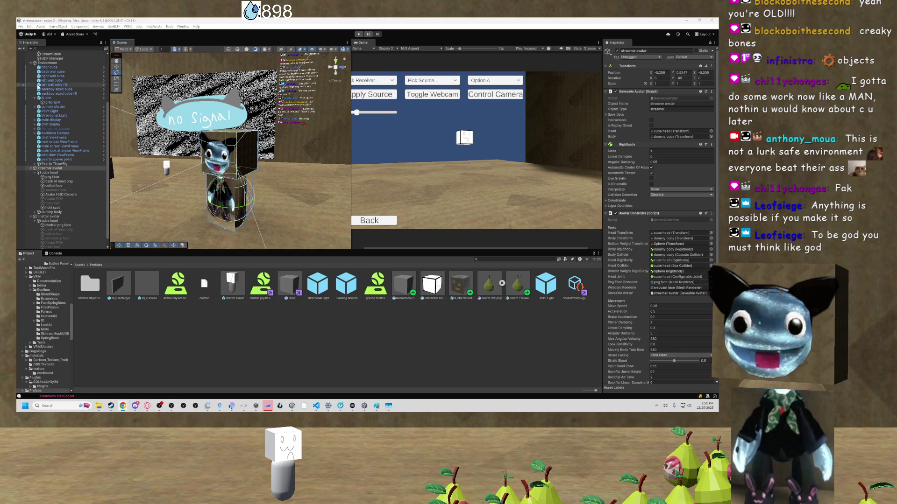
Scroll through the Hierarchy and Scene view to review the streamer avatar.
{"action": "scroll", "coordinate": [365, 117], "scroll_direction": "down", "scroll_amount": 1}
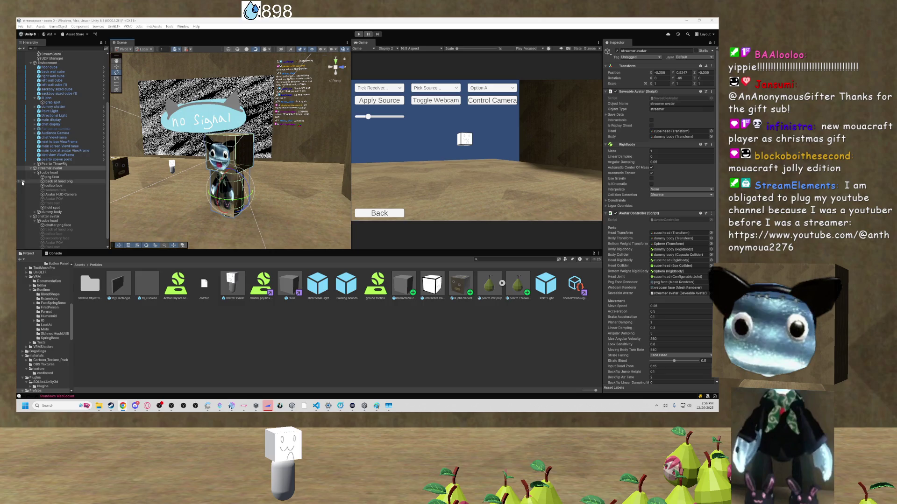
{"action": "scroll", "coordinate": [61, 149], "scroll_direction": "up", "scroll_amount": 1}
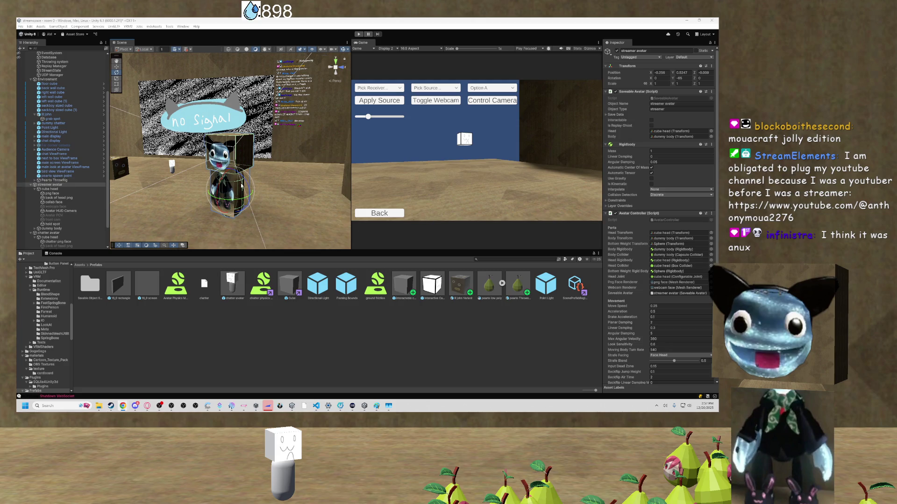
{"action": "scroll", "coordinate": [234, 212], "scroll_direction": "down", "scroll_amount": 1}
{"action": "scroll", "coordinate": [234, 212], "scroll_direction": "down", "scroll_amount": 1}
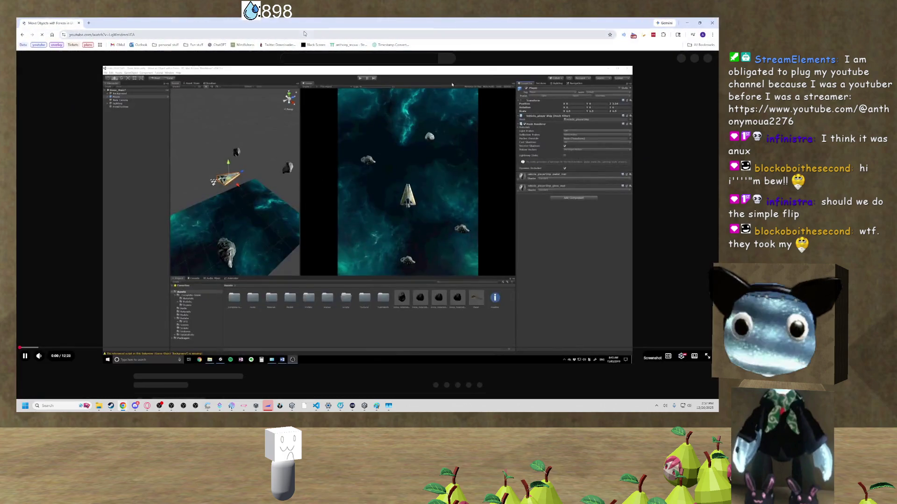
Pause the Move Objects with Forces tutorial at 0:02.
{"action": "left_click", "coordinate": [394, 143]}
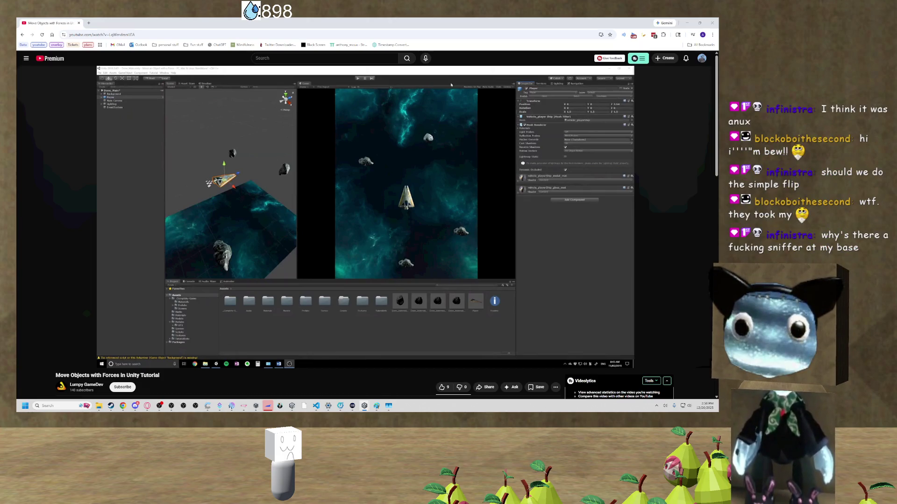
{"action": "mouse_move", "coordinate": [341, 126]}
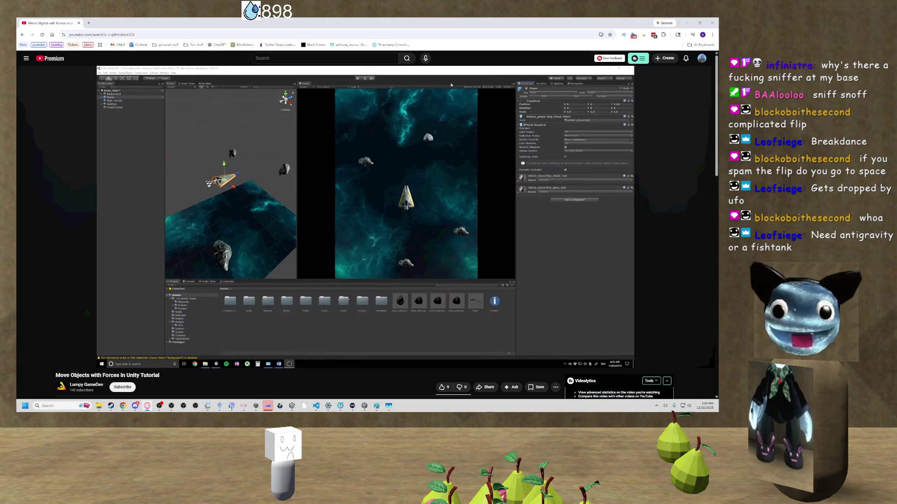
{"action": "mouse_move", "coordinate": [262, 255]}
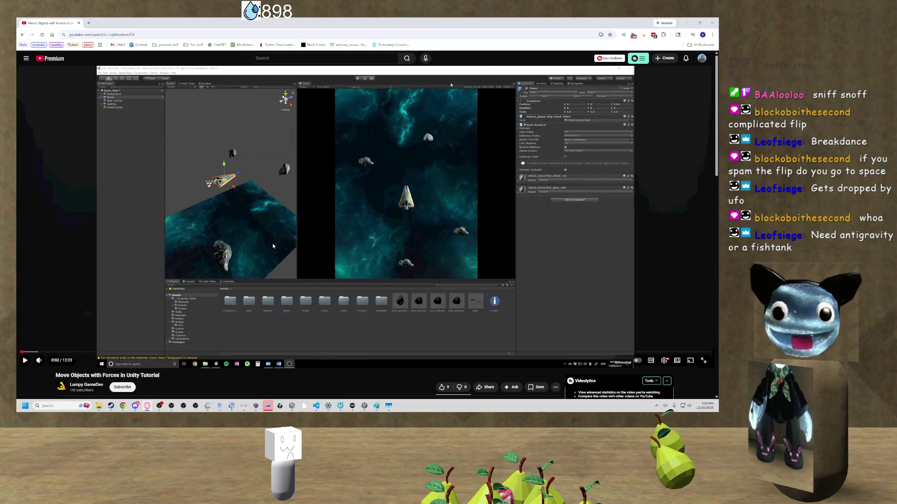
Play the forces tutorial on to 0:26, then pause it there.
{"action": "left_click", "coordinate": [171, 295]}
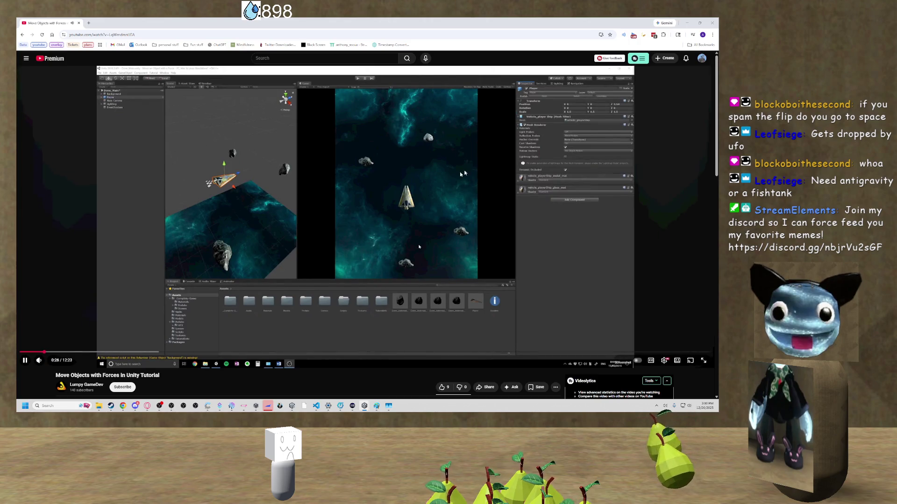
{"action": "left_click", "coordinate": [442, 182]}
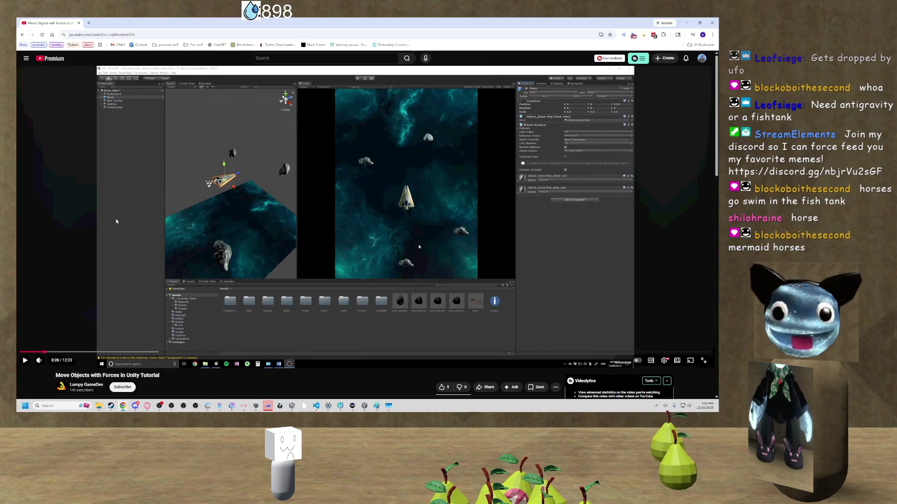
Hide the browser to bring Discord's #chat-for-voice-chat channel into view.
{"action": "left_click", "coordinate": [124, 405]}
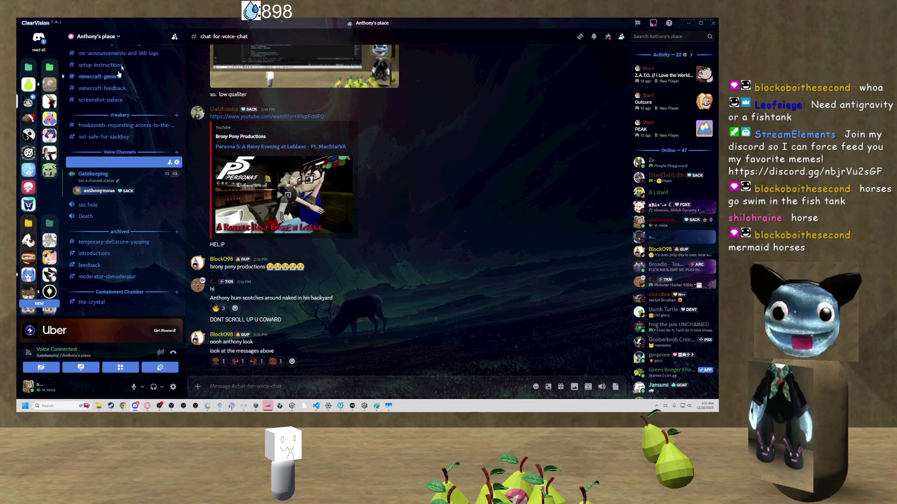
{"action": "mouse_move", "coordinate": [125, 405]}
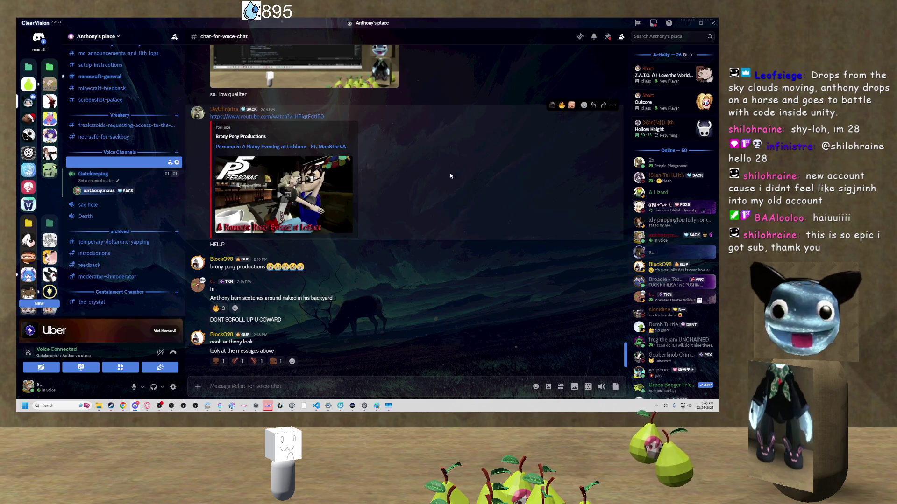
Return to the forces tutorial and seek ahead until it plays at 7:34 in the ship scene.
{"action": "left_click", "coordinate": [690, 23]}
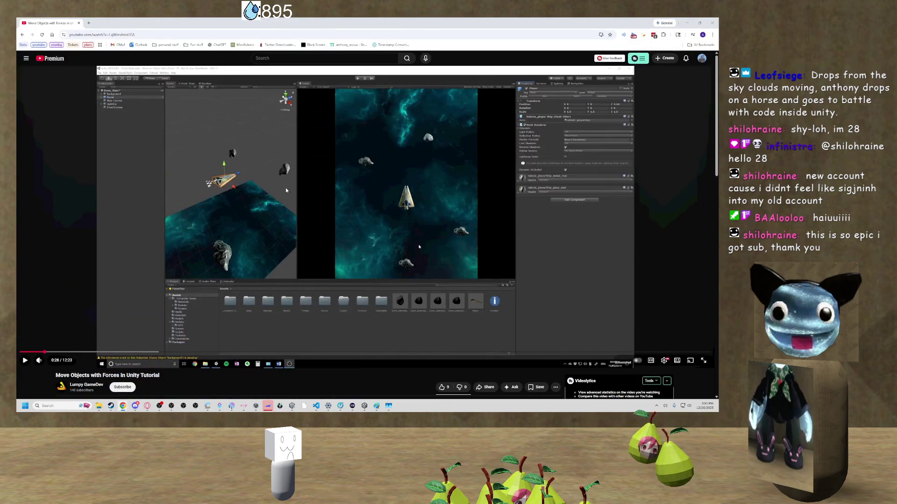
{"action": "left_click", "coordinate": [287, 190]}
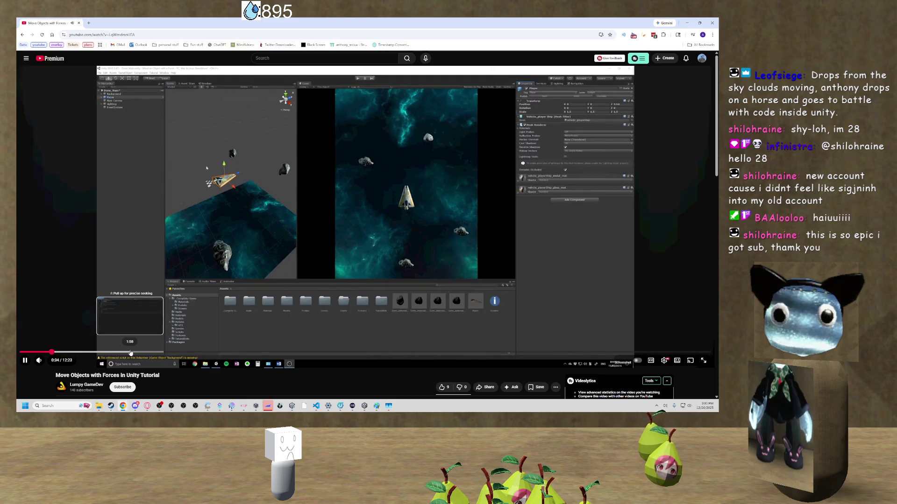
{"action": "left_click", "coordinate": [131, 353]}
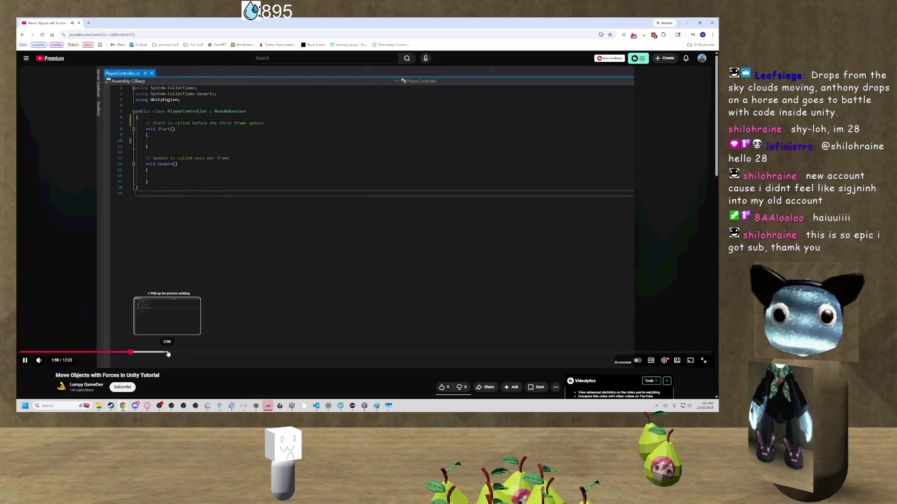
{"action": "left_click", "coordinate": [164, 352]}
{"action": "left_click", "coordinate": [250, 325]}
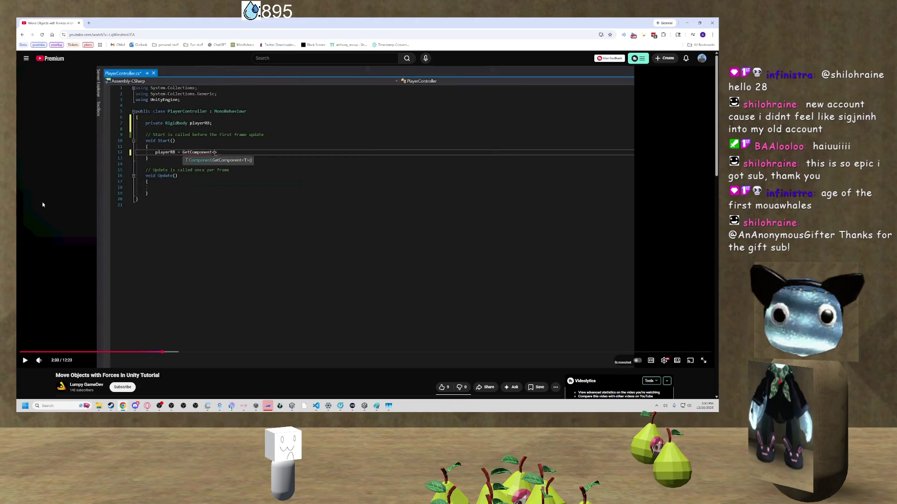
{"action": "left_click_drag", "start_coordinate": [164, 352], "coordinate": [441, 353]}
{"action": "left_click", "coordinate": [229, 336]}
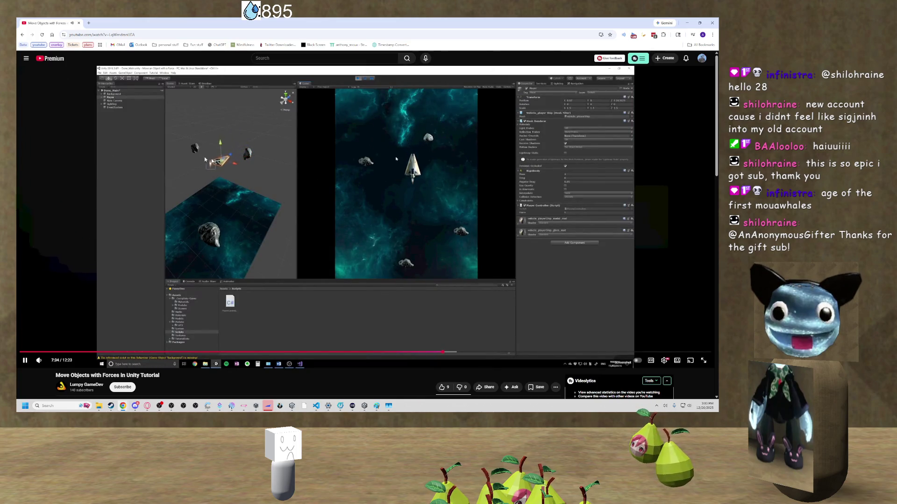
Go back to the Google results and revise the query to 'unity move towards'.
{"action": "left_click", "coordinate": [21, 34]}
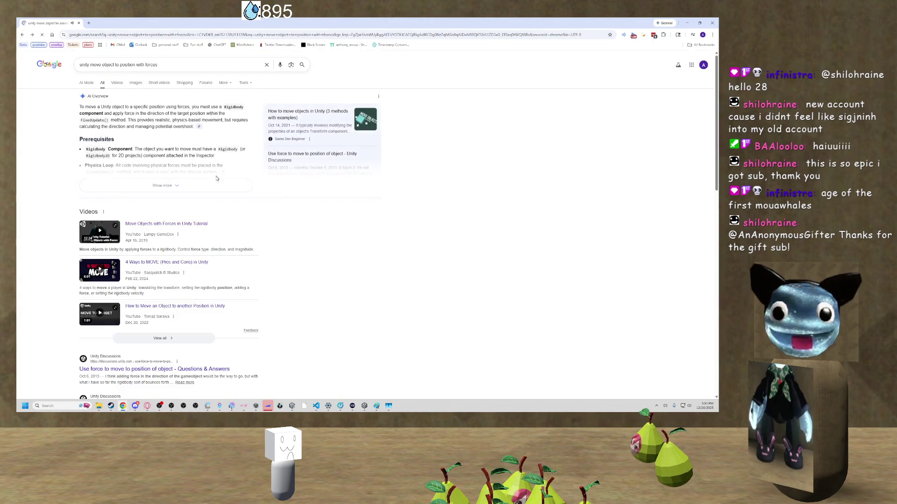
{"action": "scroll", "coordinate": [217, 193], "scroll_direction": "down", "scroll_amount": 2}
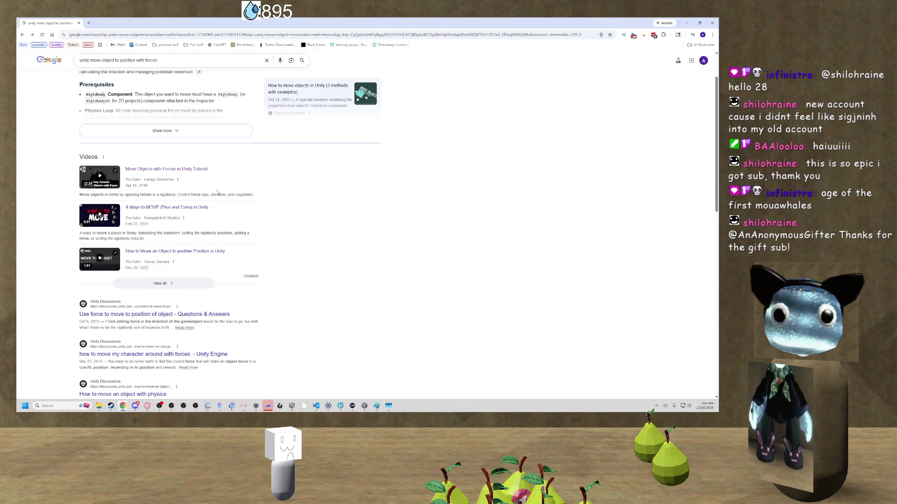
{"action": "scroll", "coordinate": [217, 193], "scroll_direction": "down", "scroll_amount": 3}
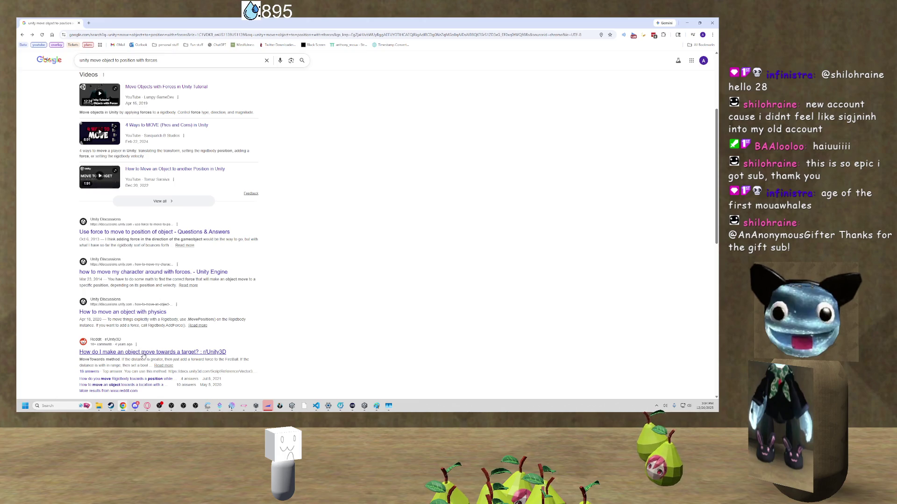
{"action": "left_click_drag", "start_coordinate": [160, 61], "coordinate": [104, 62]}
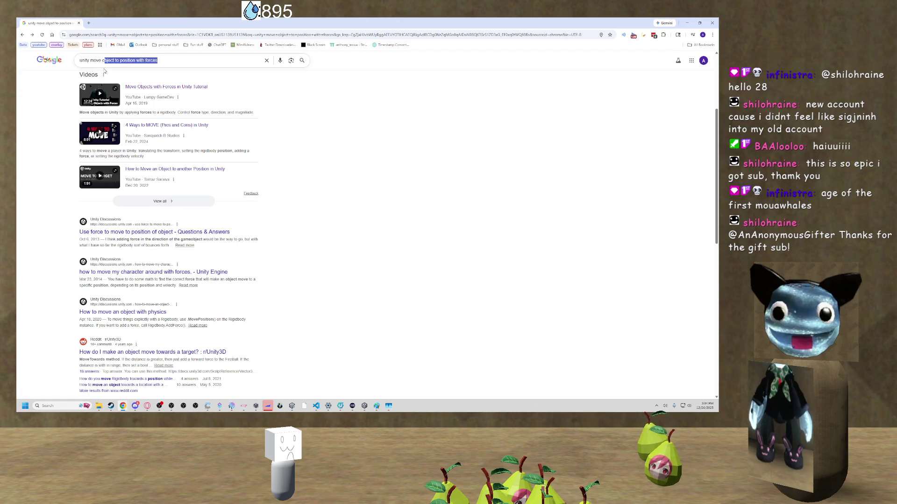
{"action": "type", "text": "towards"}
{"action": "key", "text": "Return"}
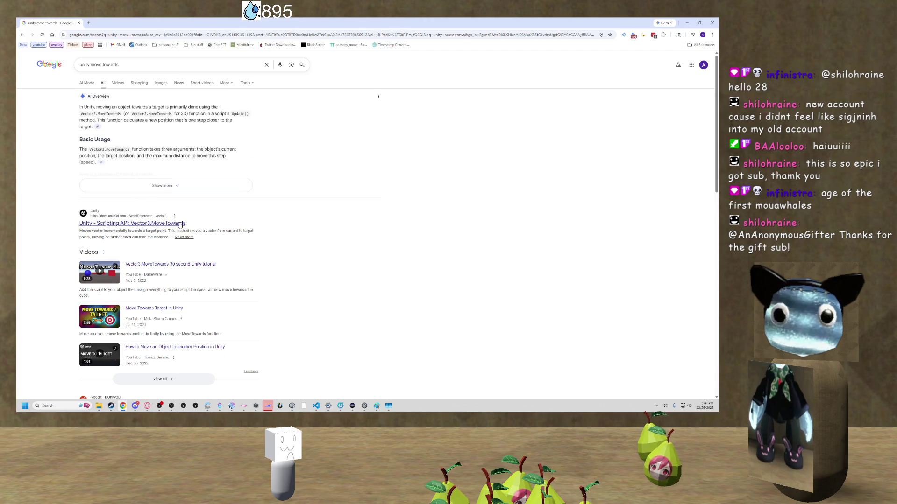
Open the 'Unity - Scripting API: Vector3.MoveTowards' result and scroll to its example code.
{"action": "left_click", "coordinate": [180, 223]}
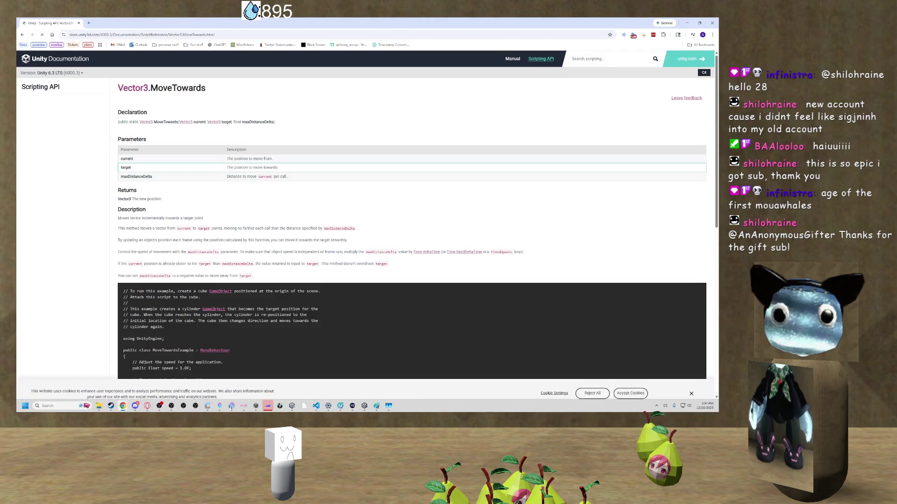
{"action": "scroll", "coordinate": [180, 225], "scroll_direction": "down", "scroll_amount": 2}
{"action": "scroll", "coordinate": [254, 171], "scroll_direction": "down", "scroll_amount": 1}
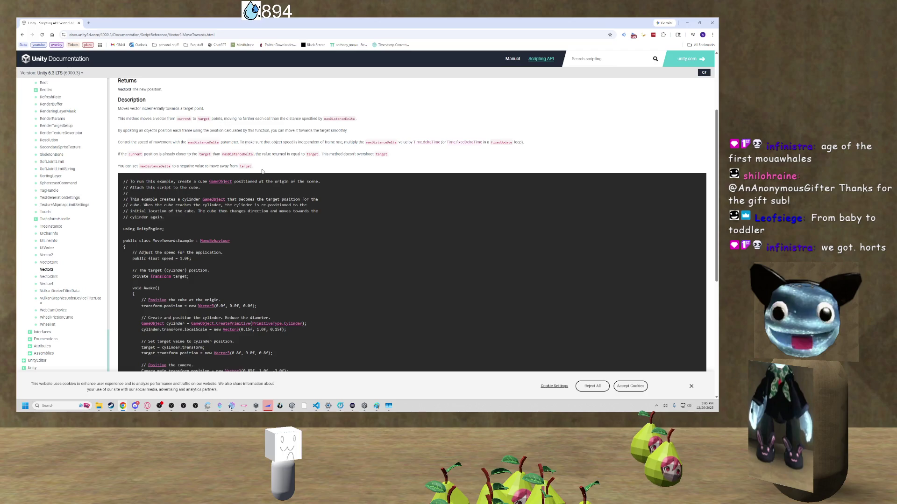
{"action": "scroll", "coordinate": [267, 198], "scroll_direction": "down", "scroll_amount": 3}
{"action": "scroll", "coordinate": [267, 198], "scroll_direction": "up", "scroll_amount": 2}
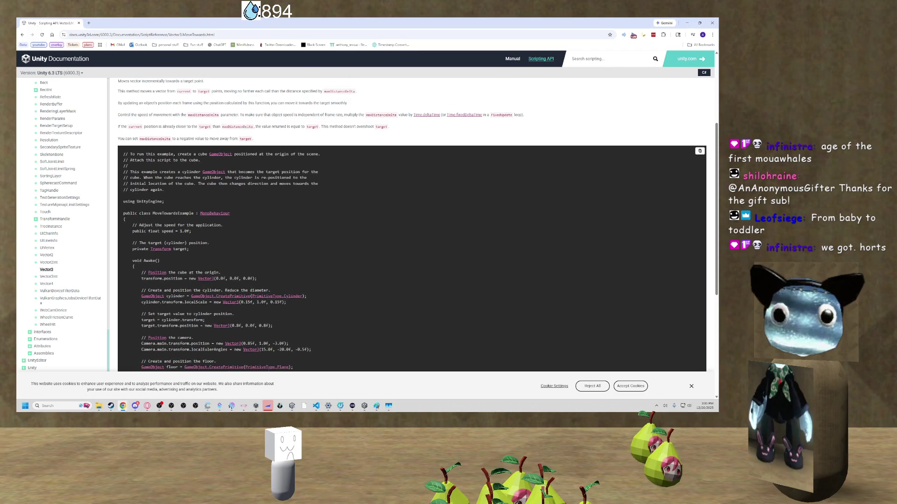
{"action": "scroll", "coordinate": [267, 198], "scroll_direction": "up", "scroll_amount": 2}
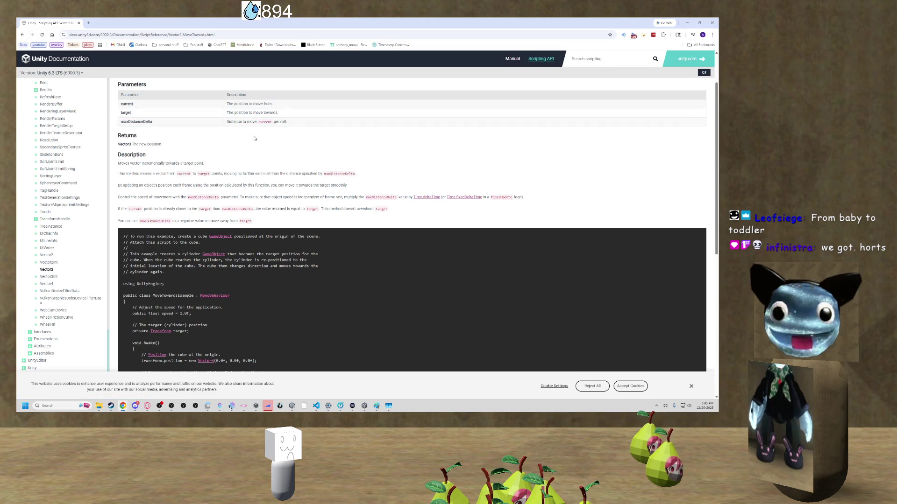
{"action": "scroll", "coordinate": [267, 131], "scroll_direction": "down", "scroll_amount": 2}
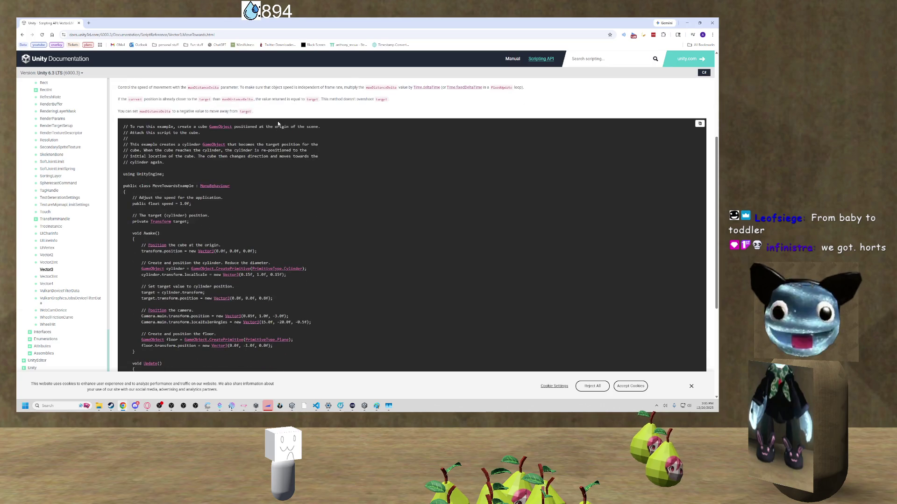
{"action": "scroll", "coordinate": [278, 120], "scroll_direction": "up", "scroll_amount": 2}
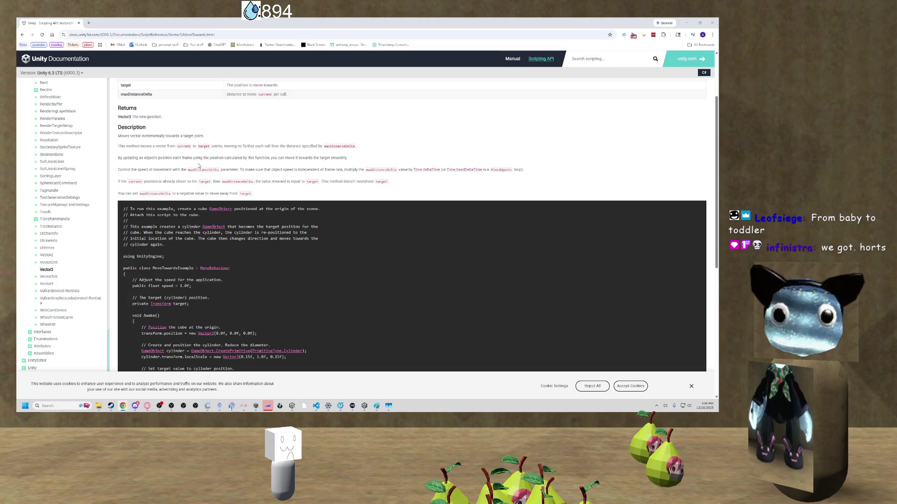
{"action": "scroll", "coordinate": [256, 189], "scroll_direction": "down", "scroll_amount": 1}
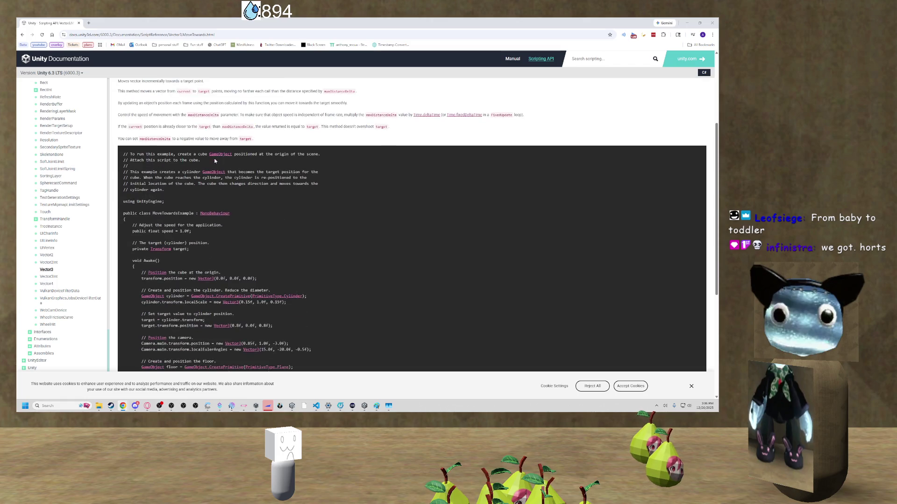
{"action": "scroll", "coordinate": [256, 189], "scroll_direction": "up", "scroll_amount": 3}
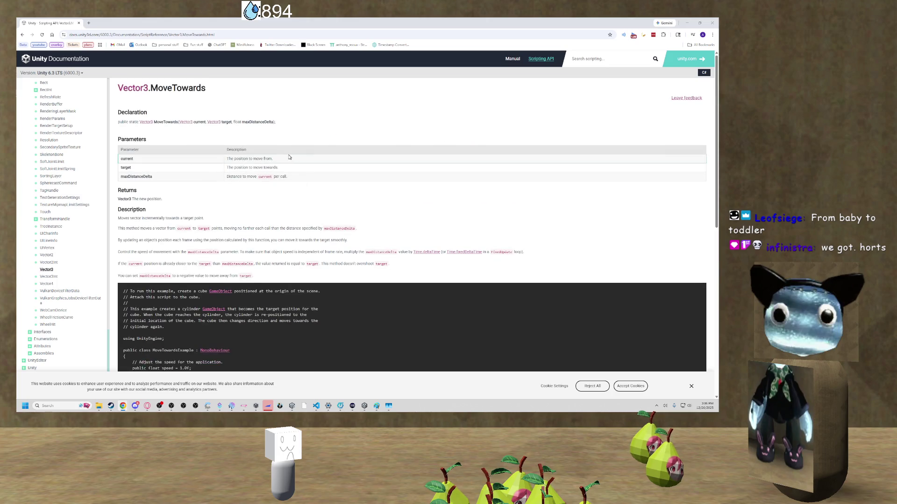
{"action": "scroll", "coordinate": [176, 145], "scroll_direction": "down", "scroll_amount": 3}
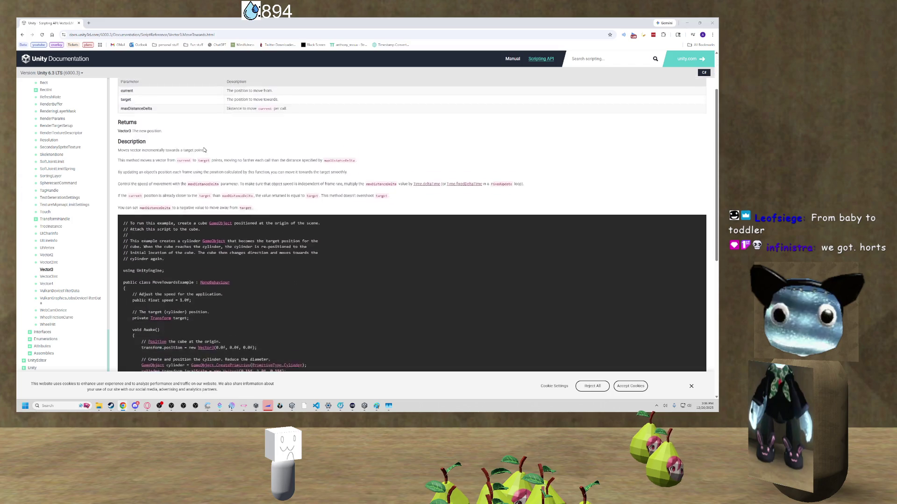
{"action": "scroll", "coordinate": [176, 144], "scroll_direction": "up", "scroll_amount": 2}
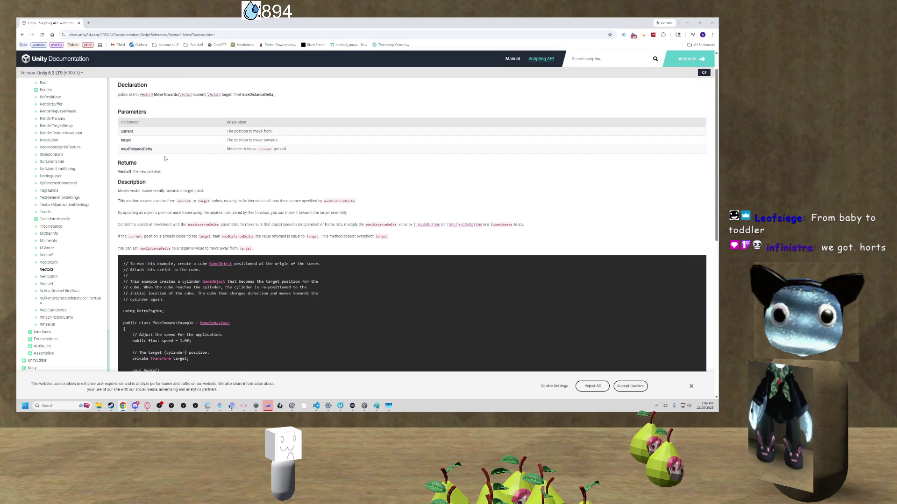
{"action": "scroll", "coordinate": [169, 154], "scroll_direction": "up", "scroll_amount": 1}
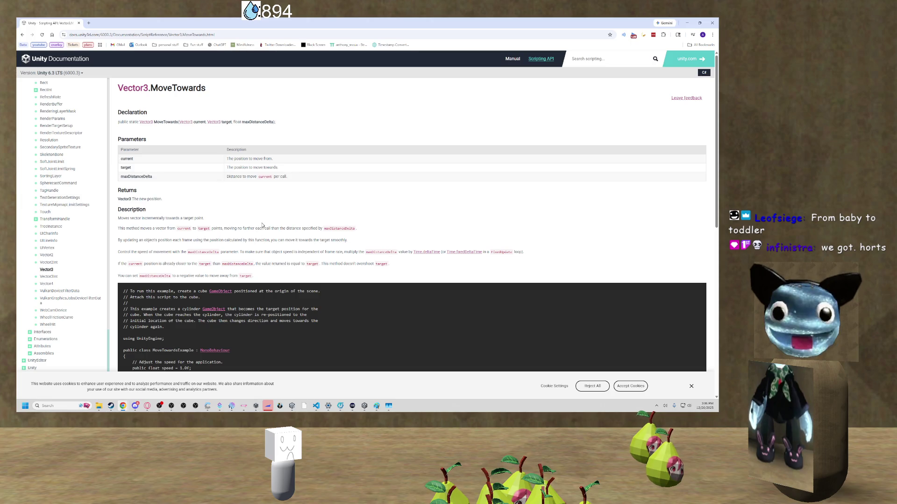
{"action": "scroll", "coordinate": [261, 213], "scroll_direction": "down", "scroll_amount": 3}
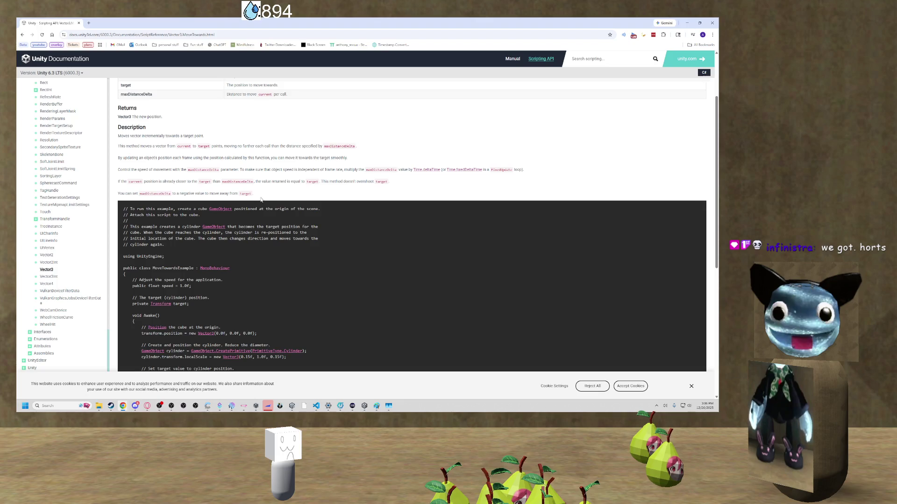
{"action": "scroll", "coordinate": [262, 200], "scroll_direction": "down", "scroll_amount": 2}
{"action": "scroll", "coordinate": [259, 190], "scroll_direction": "down", "scroll_amount": 3}
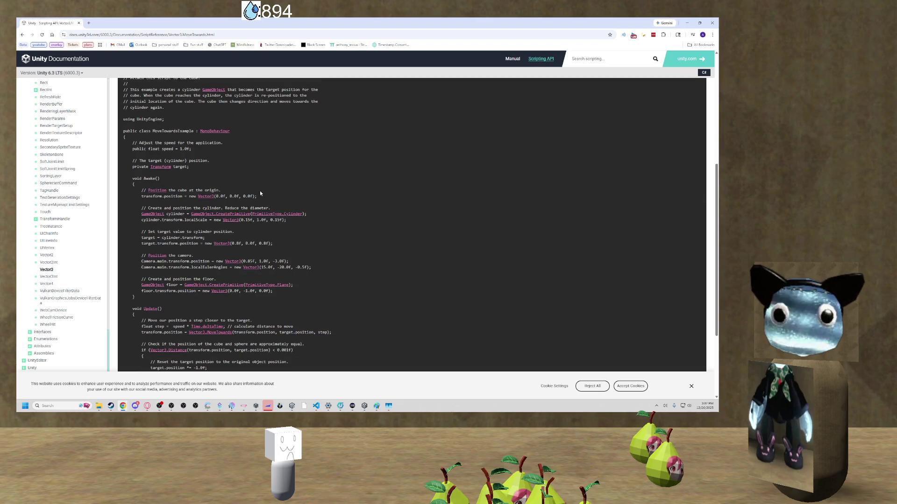
{"action": "scroll", "coordinate": [259, 191], "scroll_direction": "up", "scroll_amount": 6}
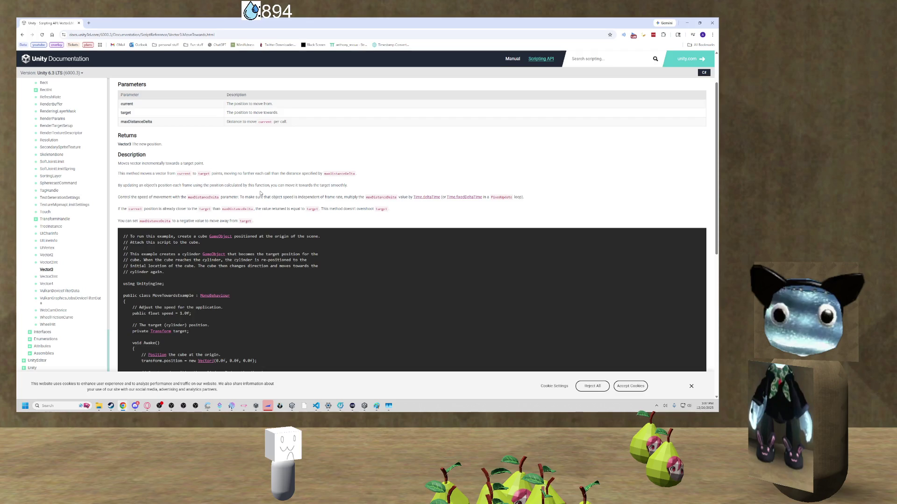
{"action": "scroll", "coordinate": [261, 191], "scroll_direction": "up", "scroll_amount": 1}
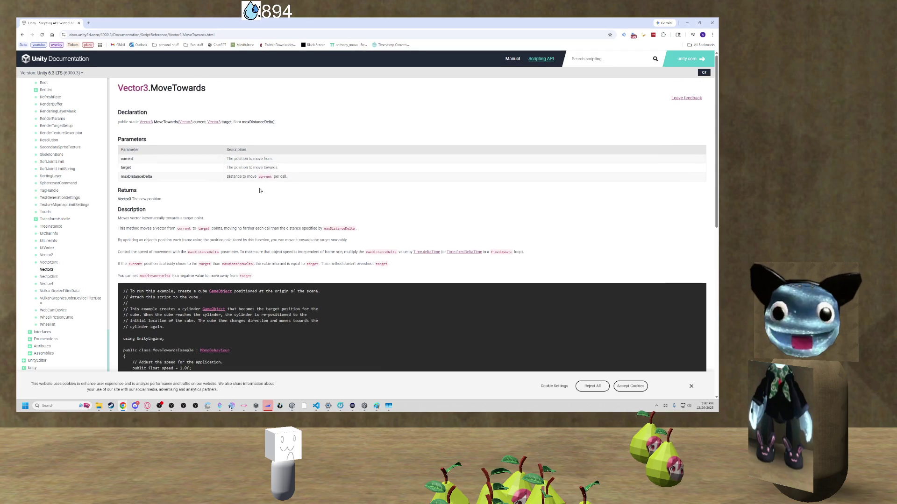
{"action": "scroll", "coordinate": [259, 190], "scroll_direction": "down", "scroll_amount": 2}
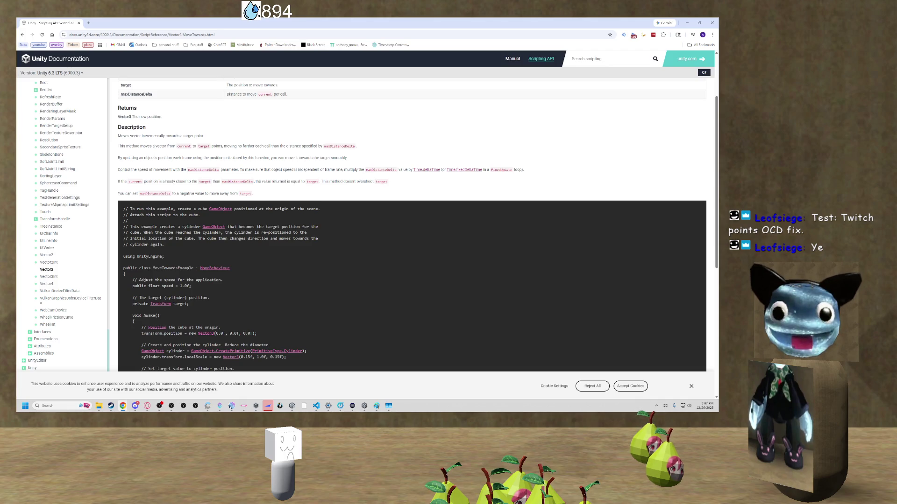
{"action": "scroll", "coordinate": [157, 170], "scroll_direction": "down", "scroll_amount": 5}
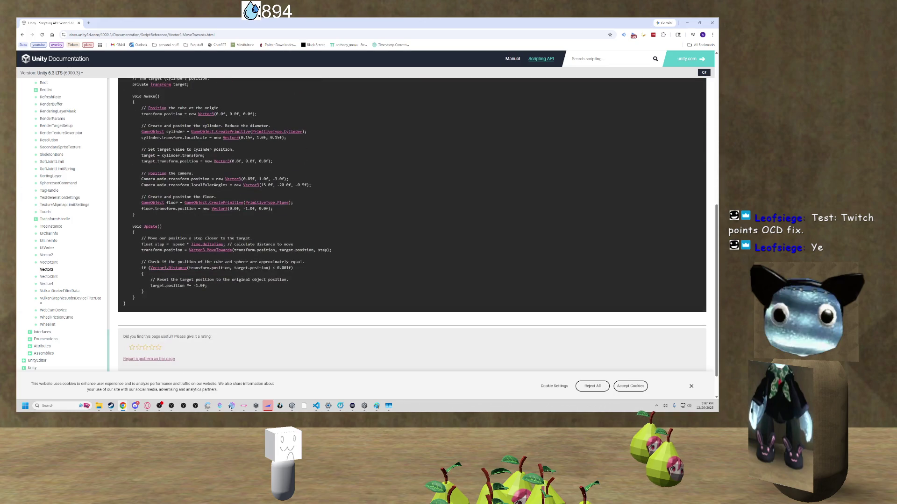
{"action": "scroll", "coordinate": [152, 182], "scroll_direction": "up", "scroll_amount": 3}
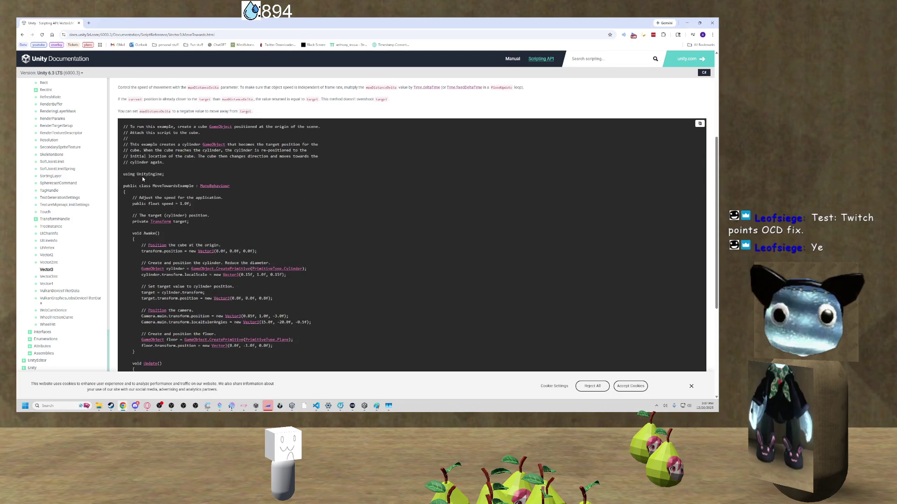
{"action": "scroll", "coordinate": [124, 173], "scroll_direction": "down", "scroll_amount": 1}
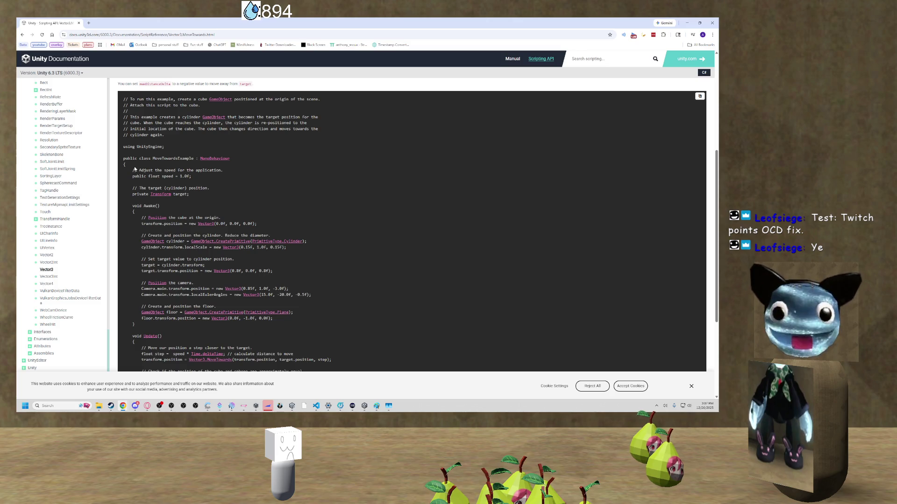
{"action": "scroll", "coordinate": [307, 248], "scroll_direction": "down", "scroll_amount": 3}
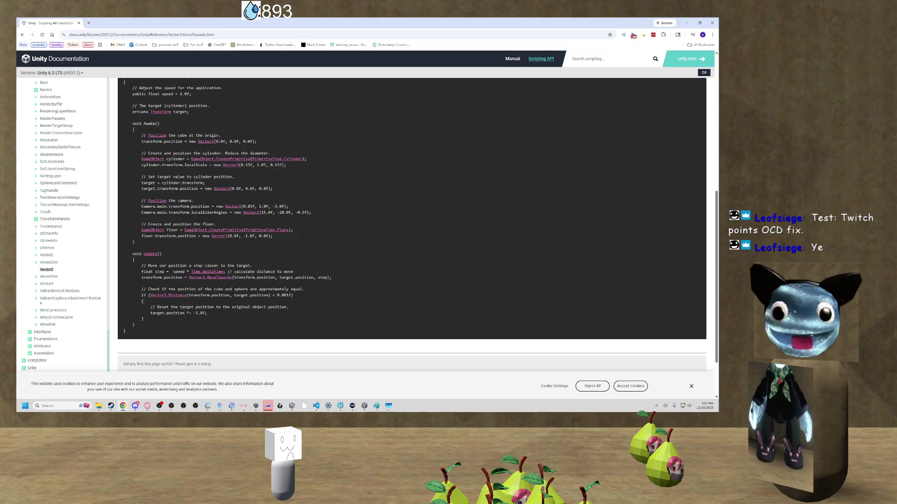
{"action": "scroll", "coordinate": [171, 152], "scroll_direction": "up", "scroll_amount": 5}
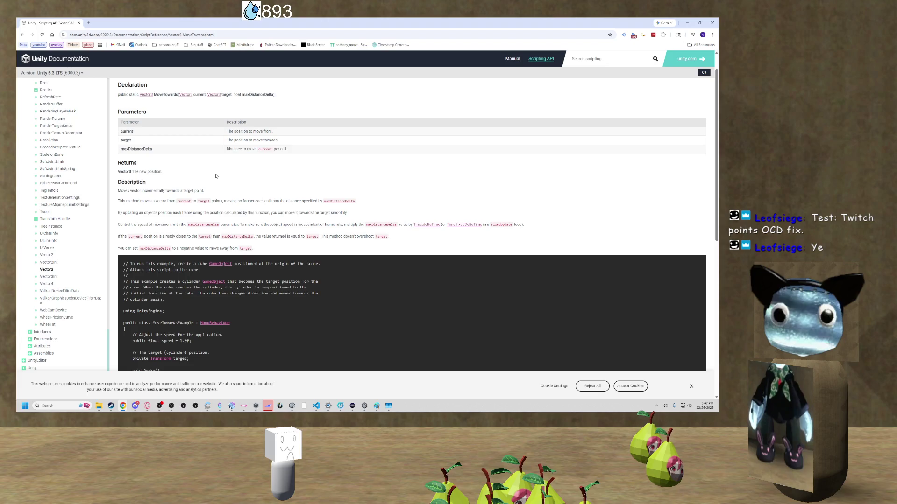
{"action": "key", "text": "ctrl+f"}
{"action": "type", "text": "step"}
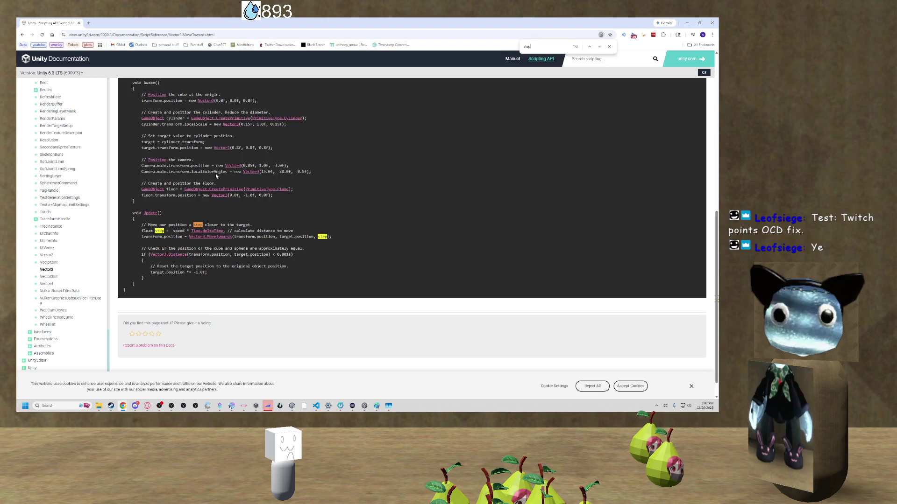
Highlight the Vector3.MoveTowards line in the example code, then launch T.I.T.S. from the taskbar.
{"action": "key", "text": "Return"}
{"action": "key", "text": "Return"}
{"action": "key", "text": "Return"}
{"action": "key", "text": "Return"}
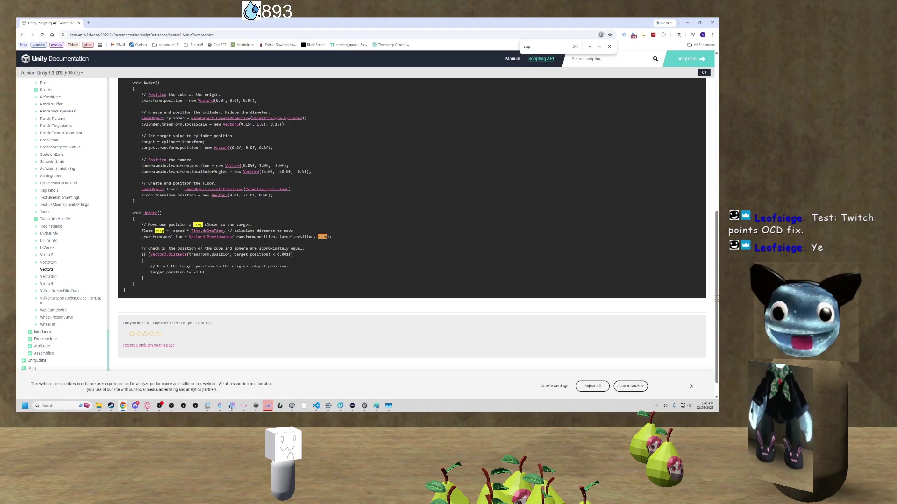
{"action": "double_click", "coordinate": [178, 230]}
{"action": "scroll", "coordinate": [333, 217], "scroll_direction": "down", "scroll_amount": 1}
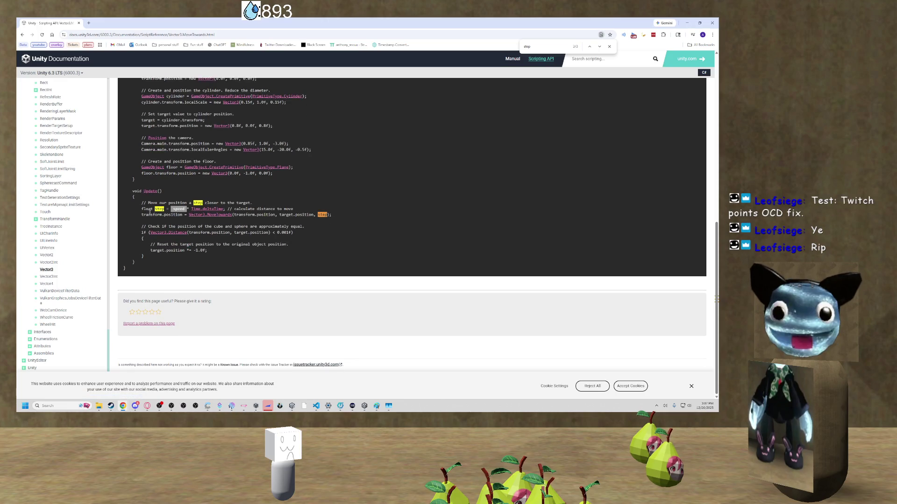
{"action": "left_click_drag", "start_coordinate": [149, 215], "coordinate": [333, 215]}
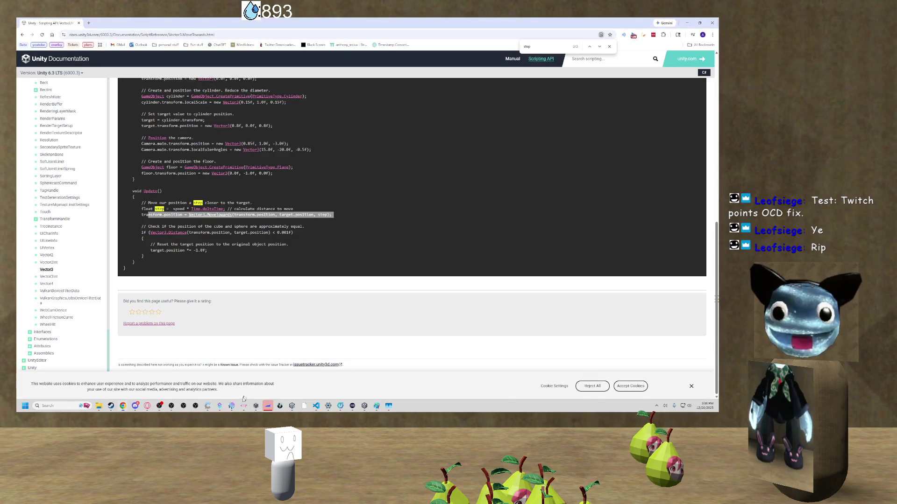
{"action": "left_click", "coordinate": [243, 405]}
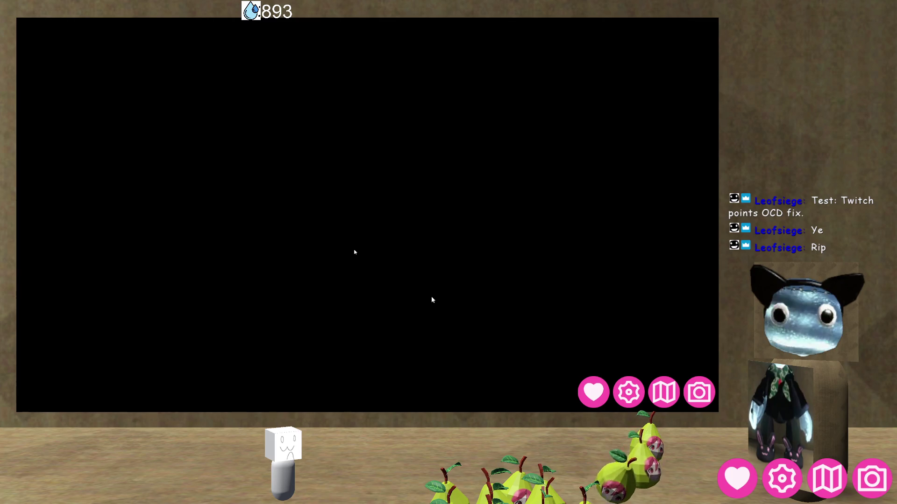
Alt+Tab from T.I.T.S. back to the Vector3.MoveTowards documentation page.
{"action": "key", "text": "alt+Tab"}
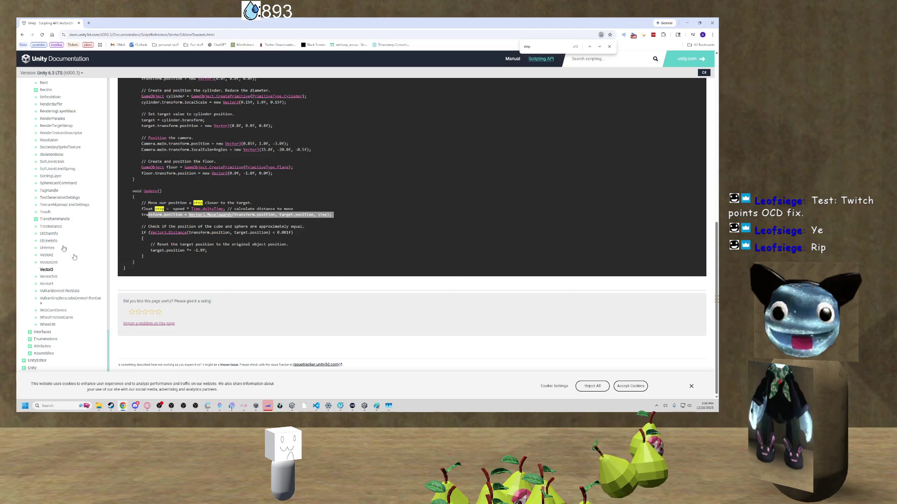
Briefly check Discord, then go back to the Google results for 'unity move towards'.
{"action": "left_click", "coordinate": [136, 407]}
{"action": "left_click", "coordinate": [136, 406]}
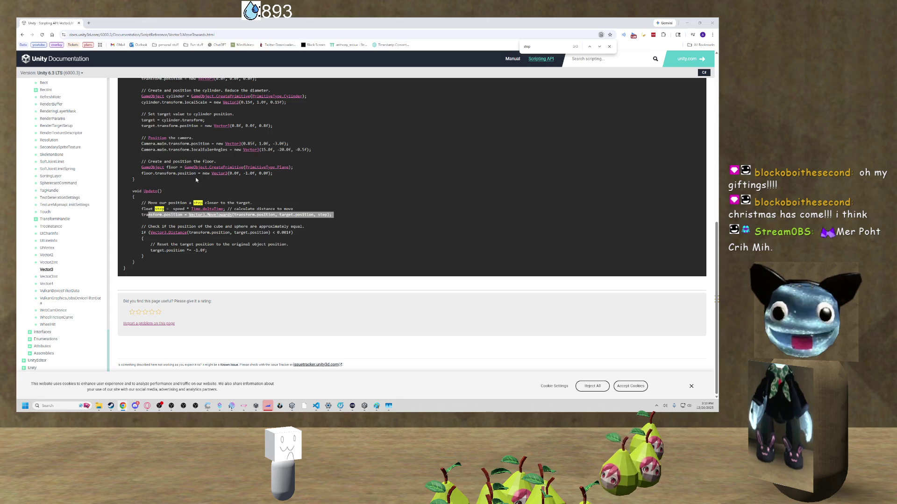
{"action": "left_click", "coordinate": [27, 34]}
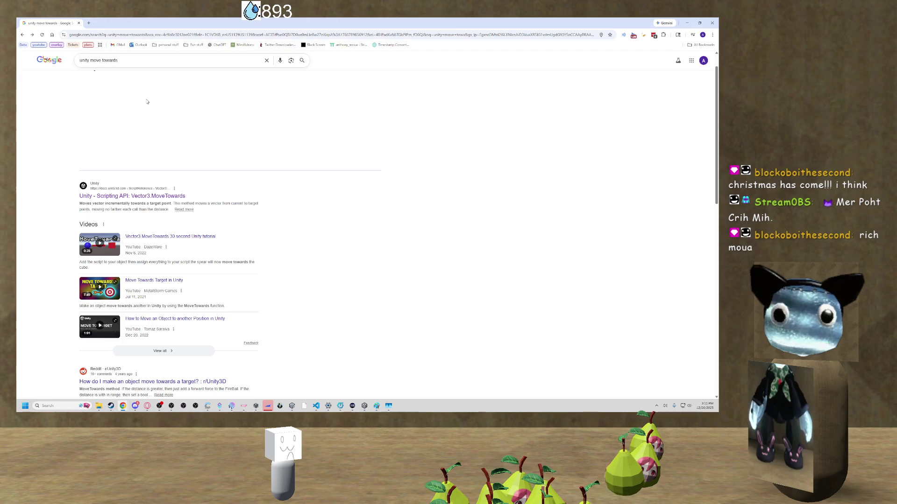
Reopen the 'Unity - Scripting API: Vector3.MoveTowards' page from the search results.
{"action": "scroll", "coordinate": [148, 104], "scroll_direction": "down", "scroll_amount": 3}
{"action": "scroll", "coordinate": [146, 101], "scroll_direction": "down", "scroll_amount": 2}
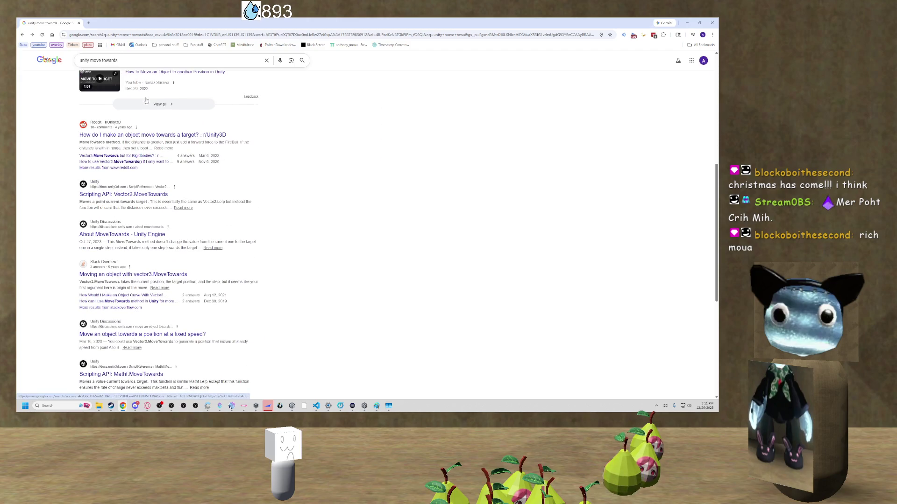
{"action": "scroll", "coordinate": [146, 101], "scroll_direction": "up", "scroll_amount": 3}
{"action": "scroll", "coordinate": [113, 104], "scroll_direction": "up", "scroll_amount": 3}
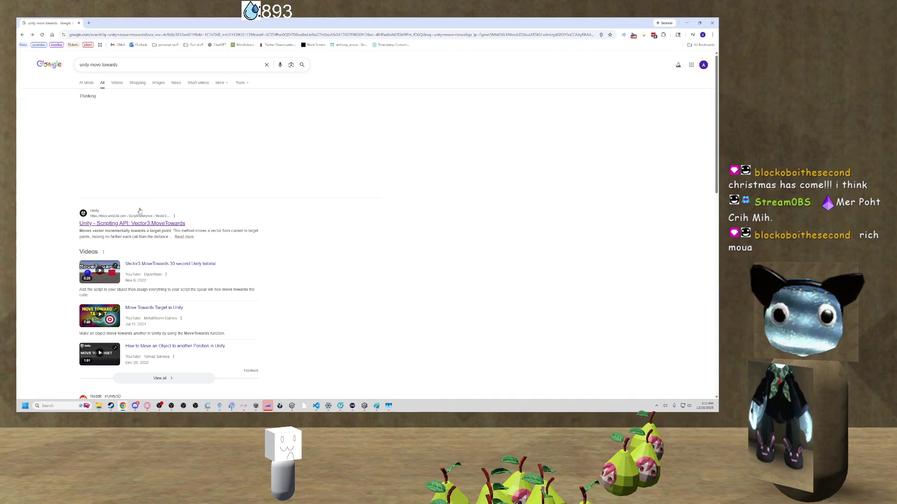
{"action": "left_click", "coordinate": [140, 223]}
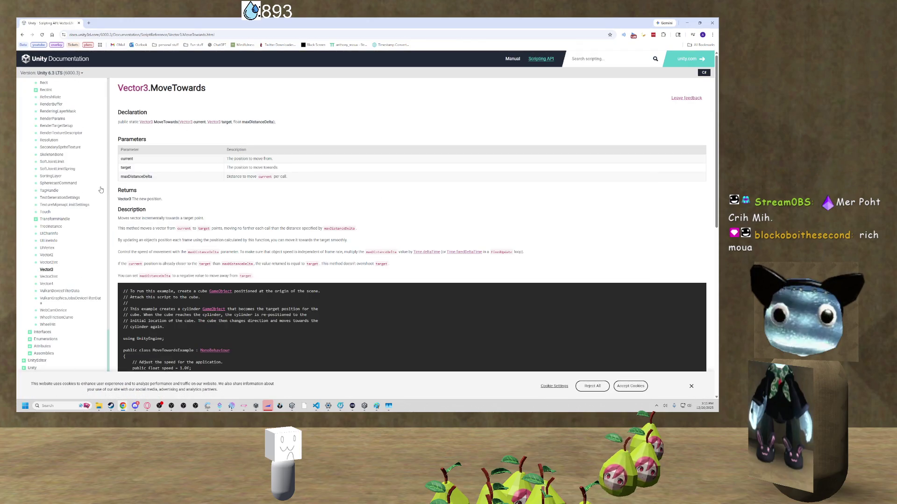
Read the MoveTowards example code, then return to the Unity scene with the No Signal screen.
{"action": "scroll", "coordinate": [101, 190], "scroll_direction": "down", "scroll_amount": 4}
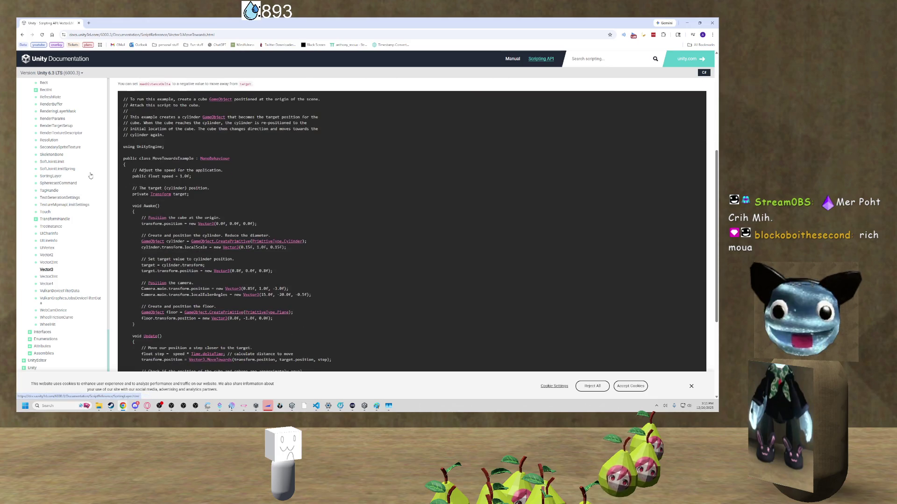
{"action": "scroll", "coordinate": [187, 171], "scroll_direction": "down", "scroll_amount": 3}
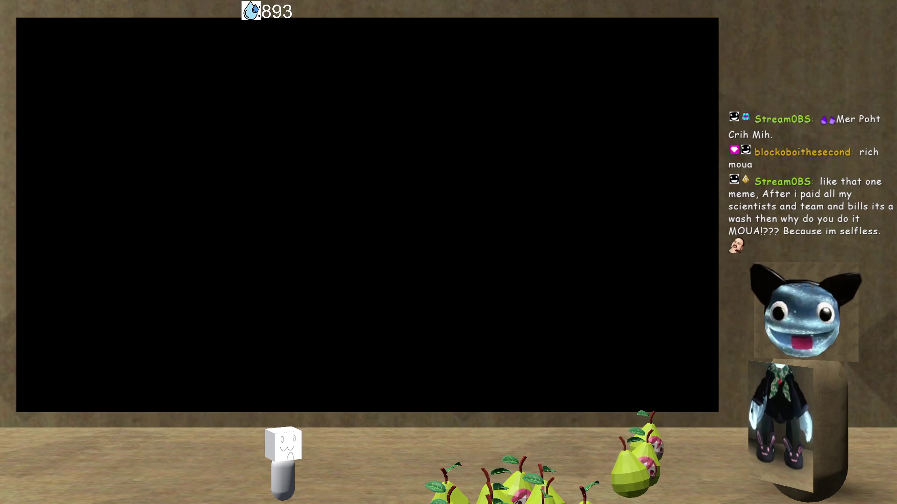
{"action": "key", "text": "super"}
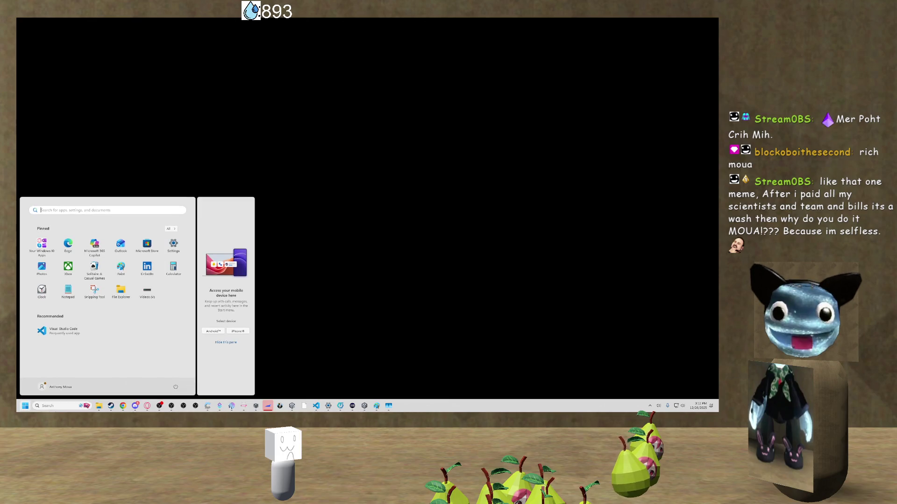
{"action": "key", "text": "super"}
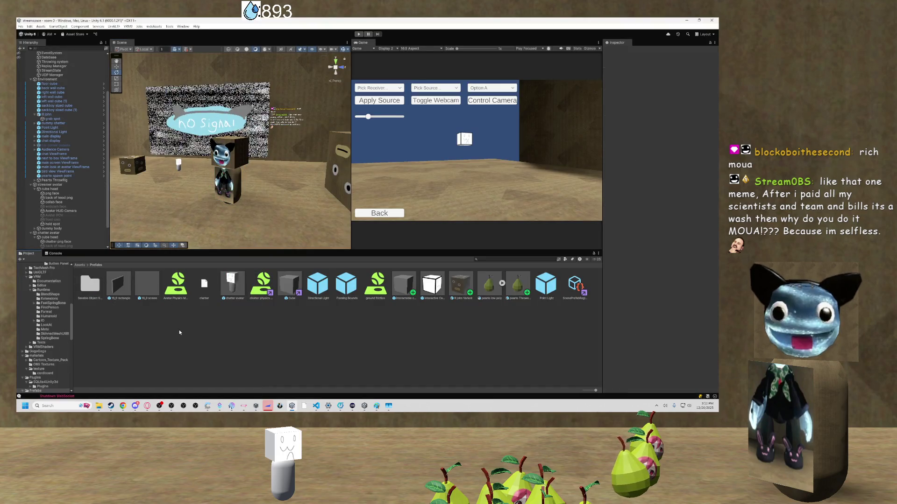
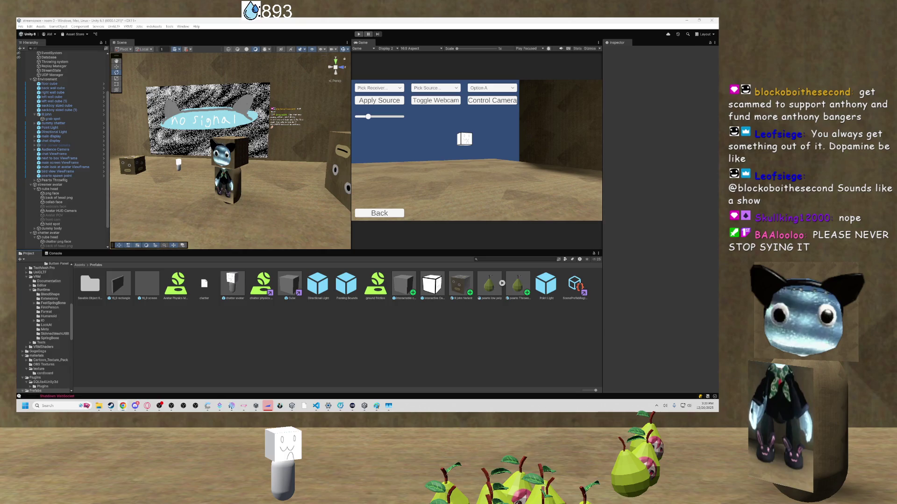
{"action": "key", "text": "super"}
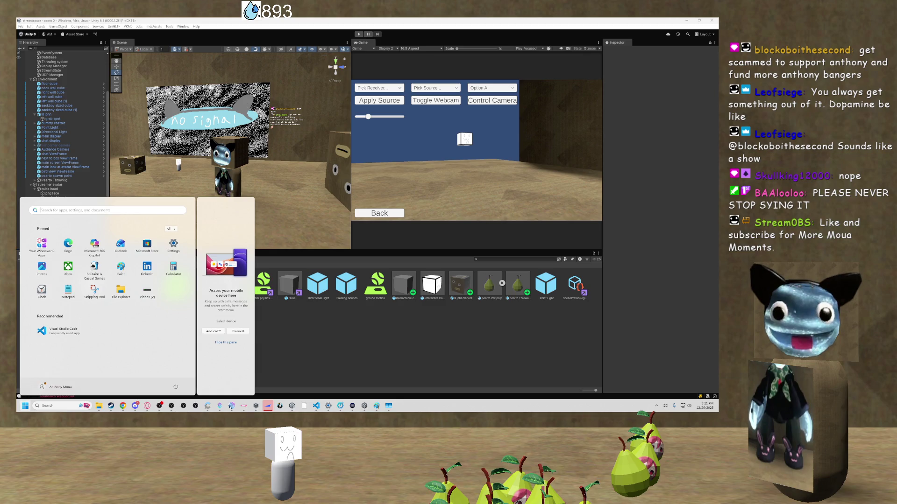
{"action": "key", "text": "Escape"}
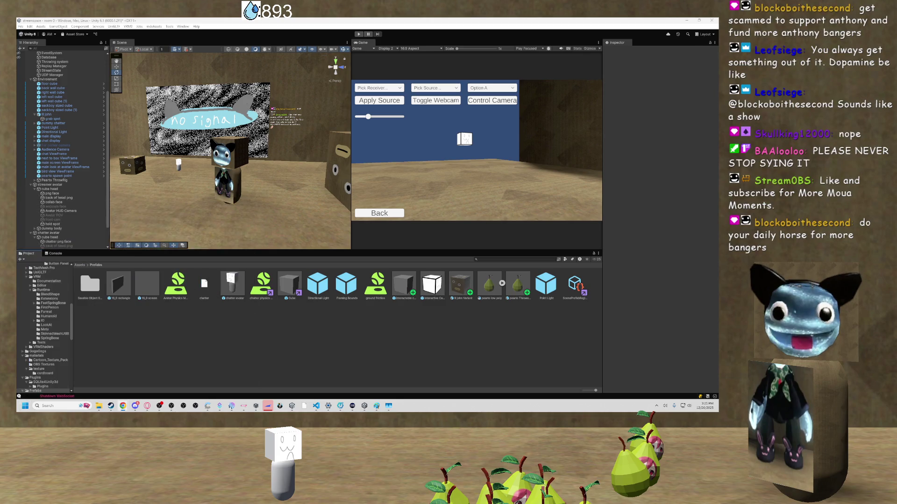